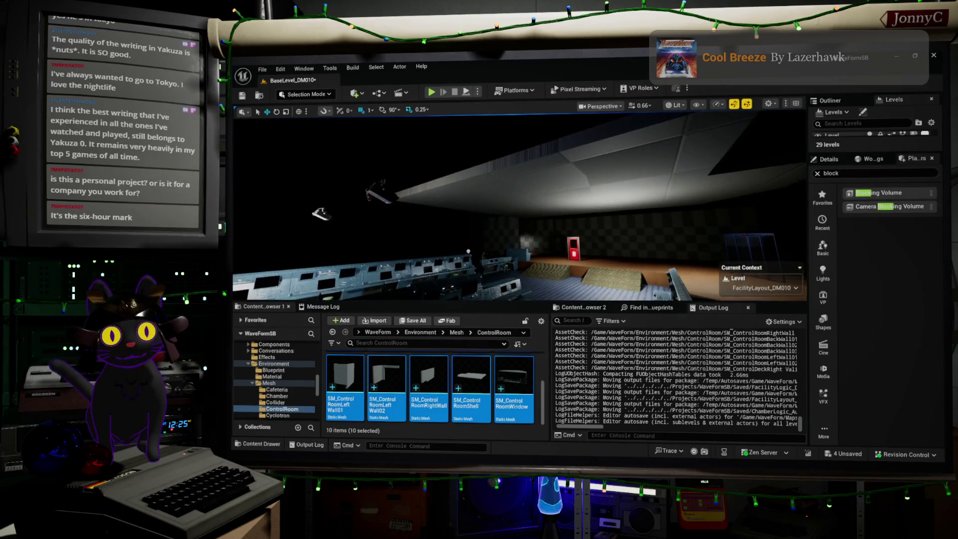
# Select the SM_ControlRoomShell ceiling actor and copy all of its Transform properties in Details
pyautogui.click(649, 165)
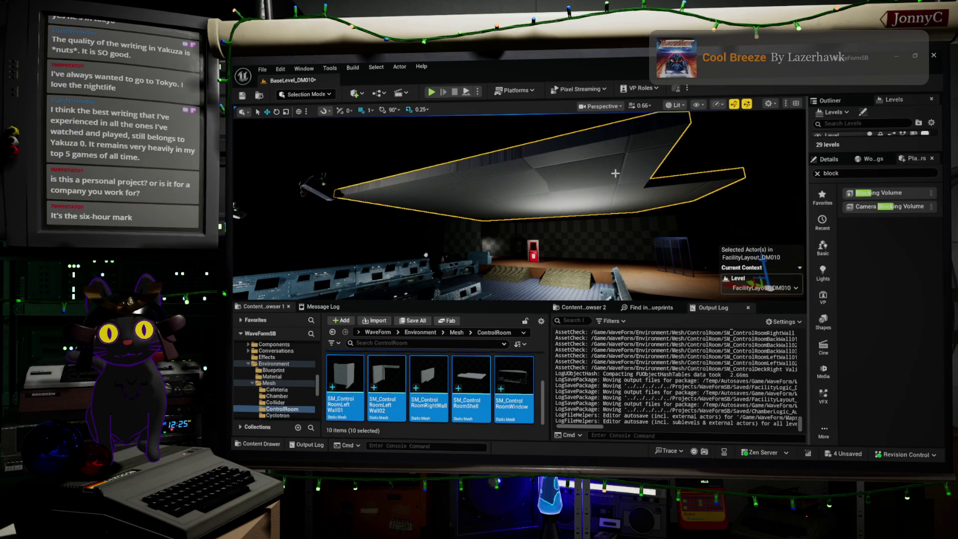
pyautogui.moveTo(616, 174); pyautogui.dragTo(527, 198)
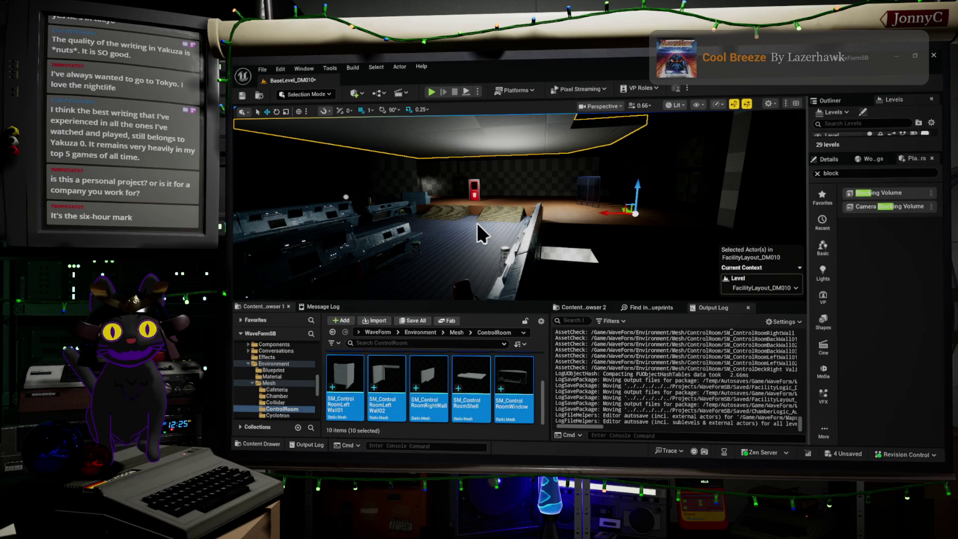
pyautogui.moveTo(476, 220)
pyautogui.mouseDown()
pyautogui.moveTo(483, 228)
pyautogui.moveTo(444, 234)
pyautogui.mouseUp()
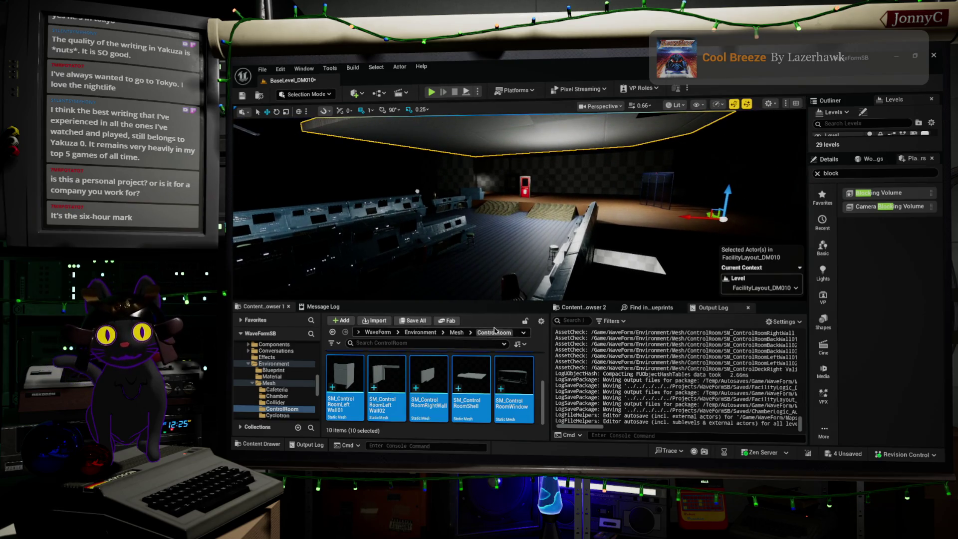
pyautogui.click(824, 162)
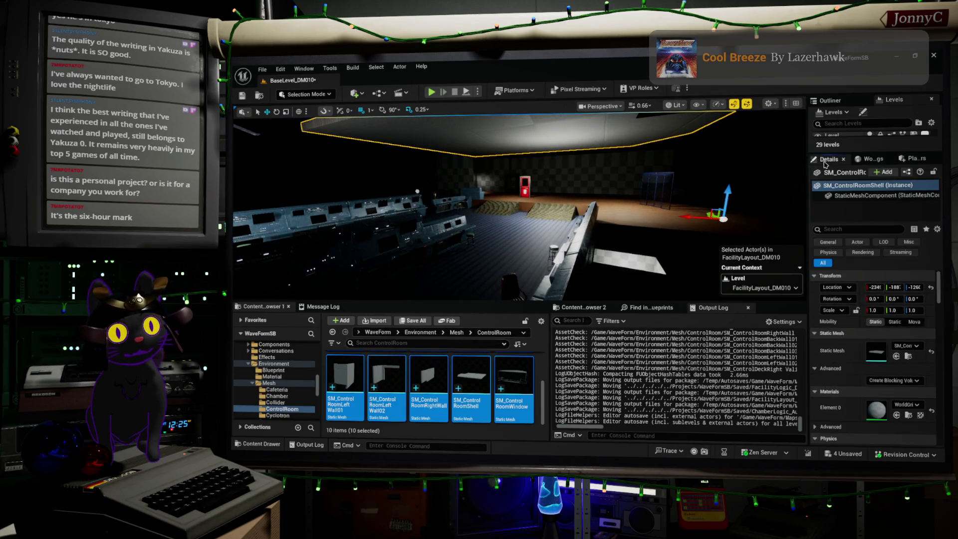
pyautogui.rightClick(853, 276)
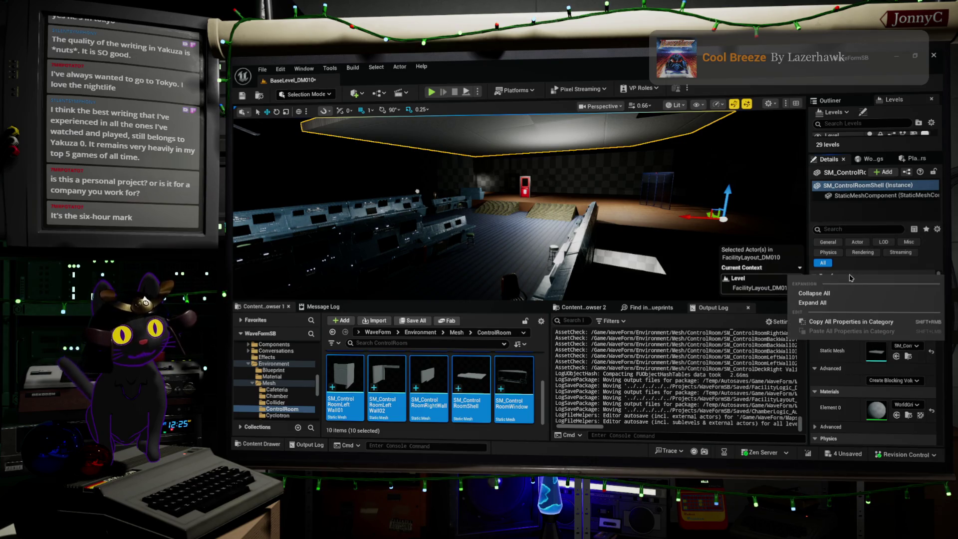
pyautogui.click(852, 322)
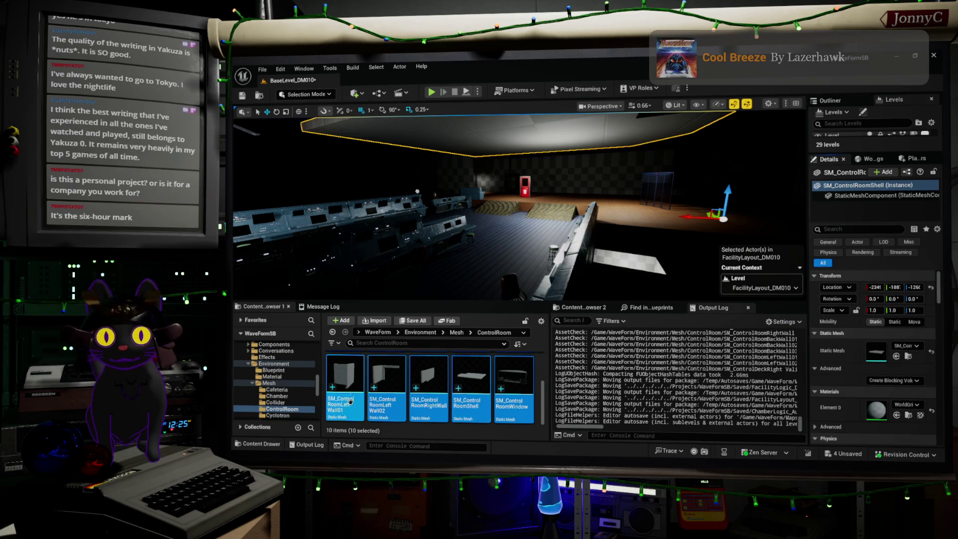
# Select SM_ControlRoomLeftWall02, SM_ControlRoomRightWall and SM_ControlRoomShell in the ControlRoom folder
pyautogui.moveTo(348, 371)
pyautogui.keyDown('ctrl'); pyautogui.click(387, 379); pyautogui.keyUp('ctrl')
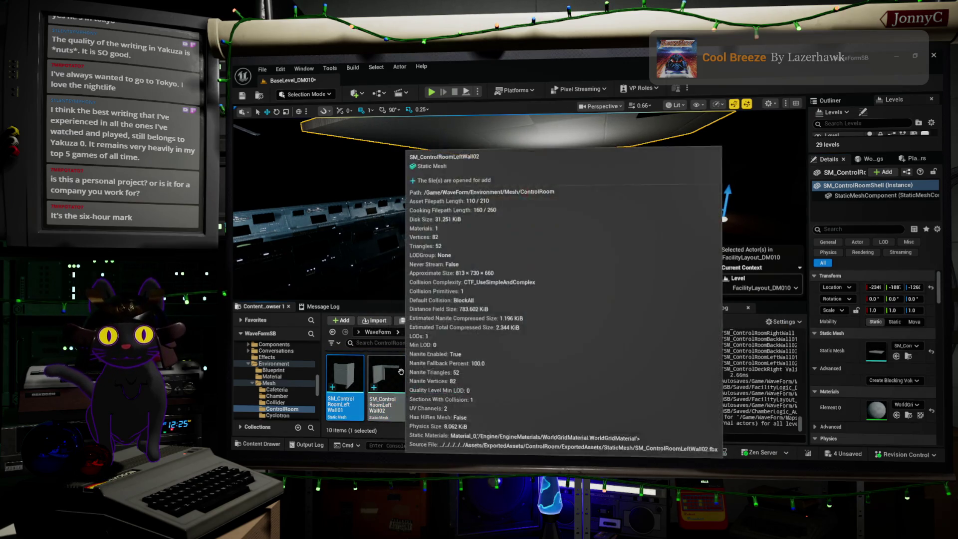
pyautogui.keyDown('ctrl'); pyautogui.click(426, 372); pyautogui.keyUp('ctrl')
pyautogui.keyDown('ctrl'); pyautogui.click(469, 380); pyautogui.keyUp('ctrl')
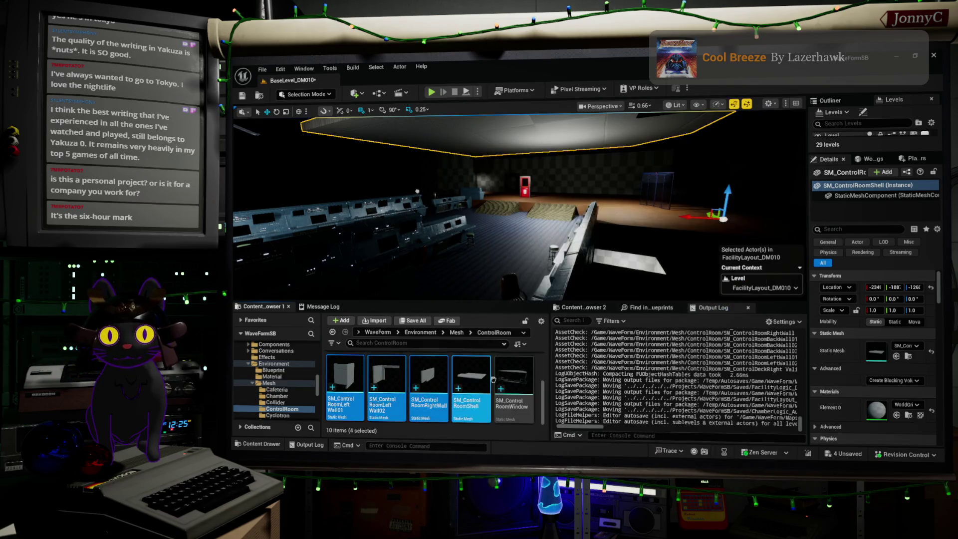
# Add BackWall03, BackWall02, BackWall01, ControlDeckLeft and ControlDeckRight to the asset selection
pyautogui.moveTo(509, 380)
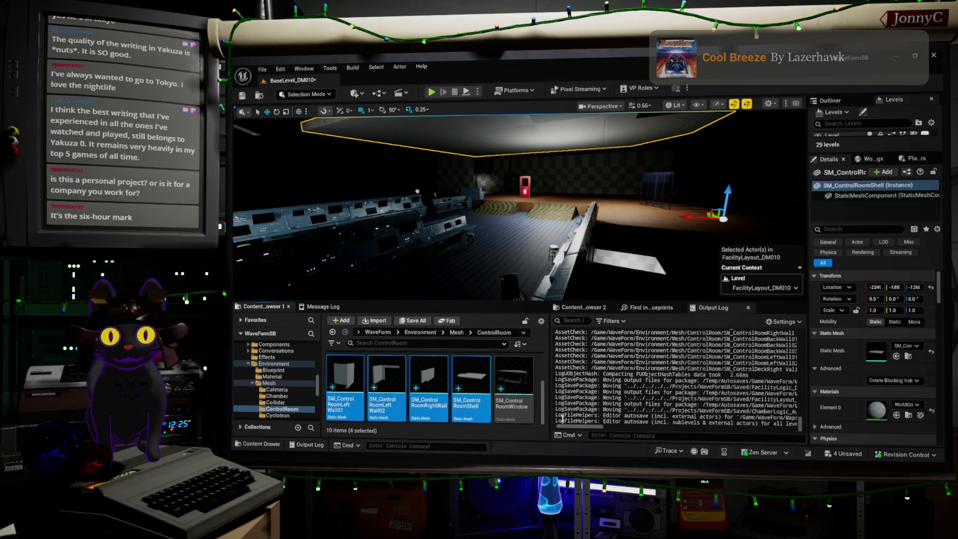
pyautogui.scroll(2, 514, 379)
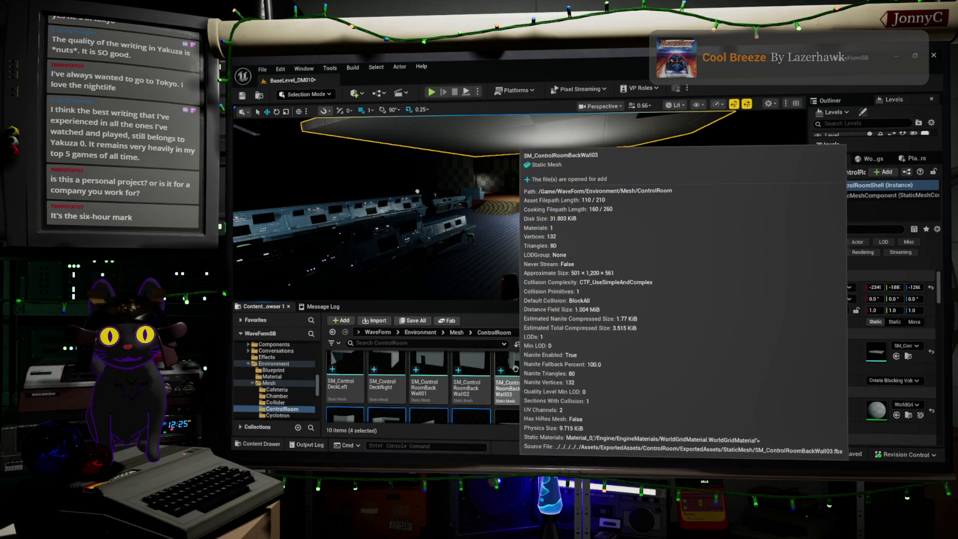
pyautogui.keyDown('ctrl'); pyautogui.click(514, 379); pyautogui.keyUp('ctrl')
pyautogui.keyDown('ctrl'); pyautogui.click(464, 363); pyautogui.keyUp('ctrl')
pyautogui.keyDown('ctrl'); pyautogui.click(442, 373); pyautogui.keyUp('ctrl')
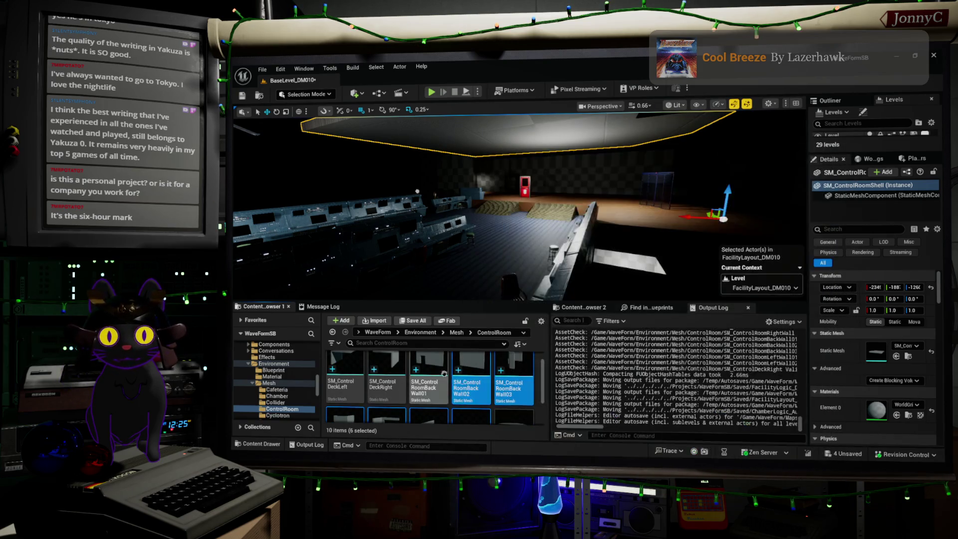
pyautogui.moveTo(442, 372)
pyautogui.scroll(1, 424, 374)
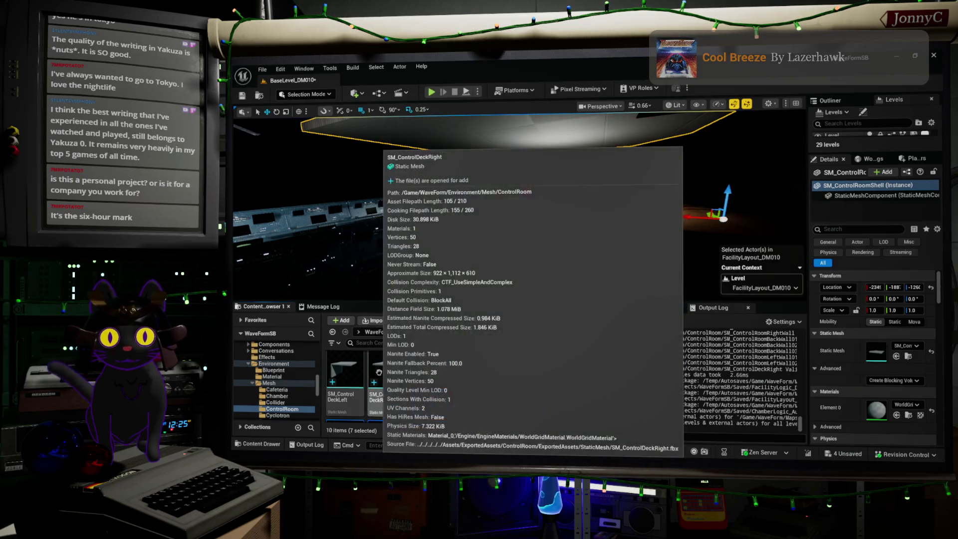
pyautogui.keyDown('ctrl'); pyautogui.click(344, 375); pyautogui.keyUp('ctrl')
pyautogui.keyDown('ctrl'); pyautogui.click(386, 375); pyautogui.keyUp('ctrl')
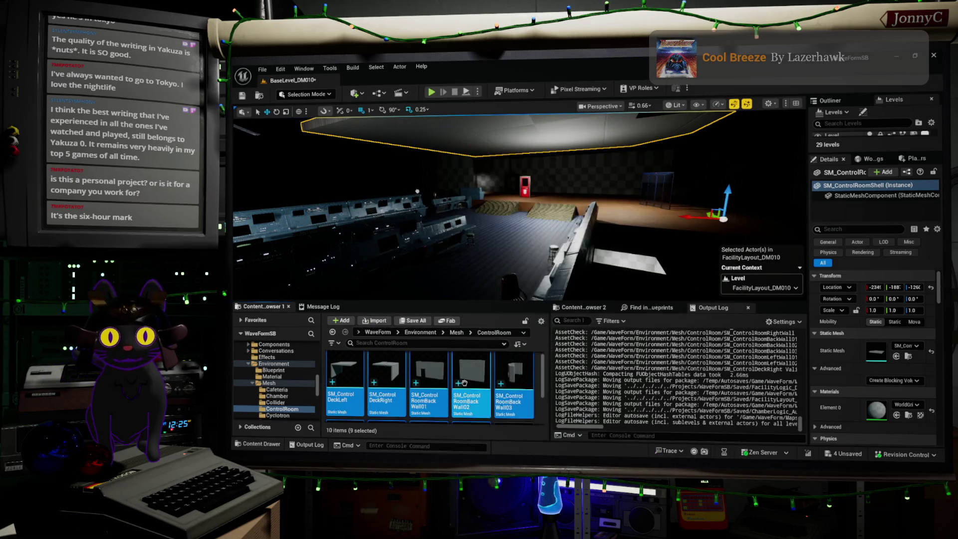
# Drag the nine selected meshes into the level and paste the shell's Transform onto them
pyautogui.moveTo(498, 382); pyautogui.dragTo(561, 197)
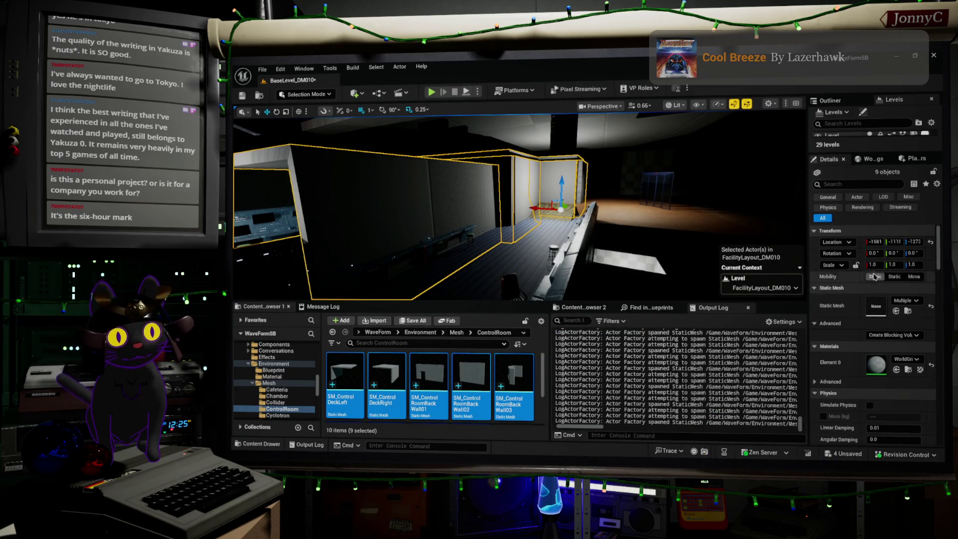
pyautogui.rightClick(842, 233)
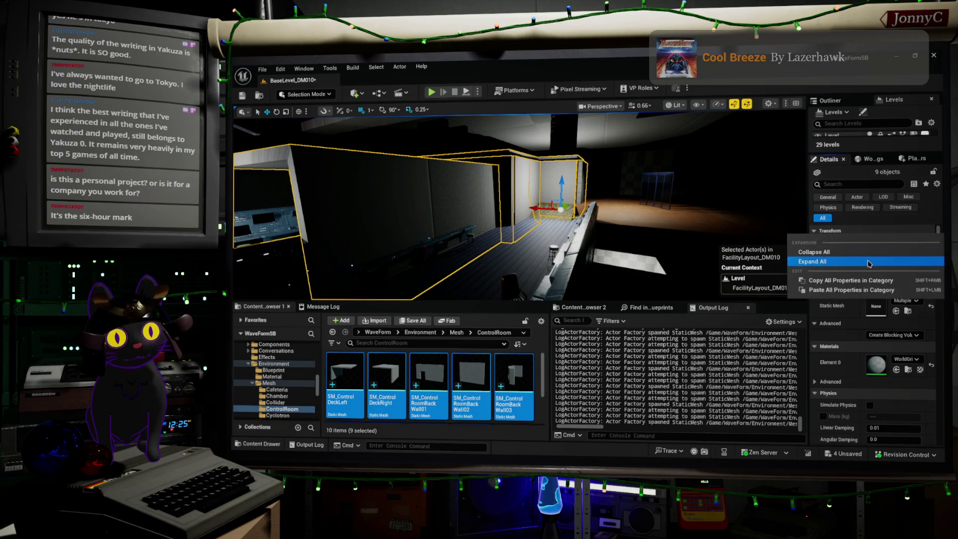
pyautogui.click(873, 290)
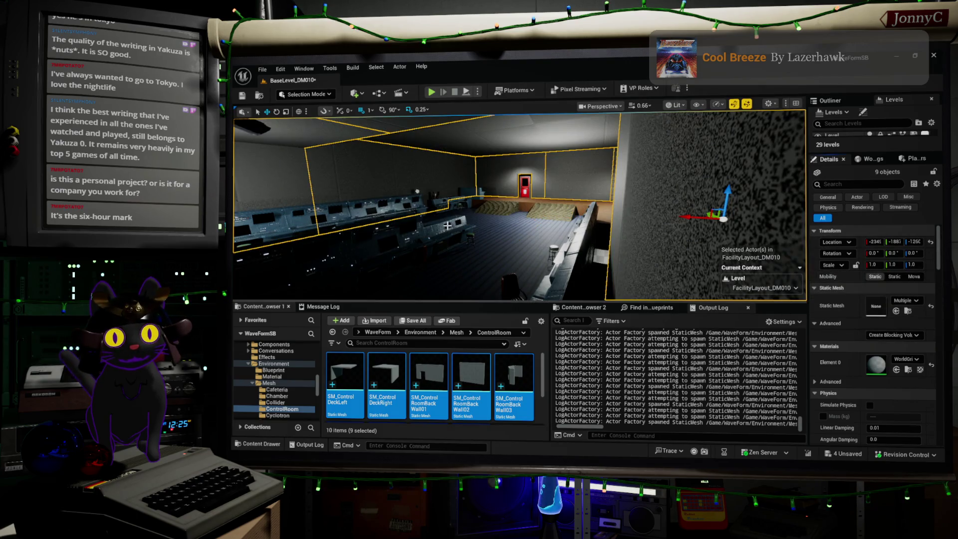
# Fly through the room, framing the desk console, to check the meshes' placement
pyautogui.moveTo(402, 235); pyautogui.dragTo(402, 236)
pyautogui.moveTo(568, 159); pyautogui.dragTo(569, 159)
pyautogui.rightClick(520, 262)
pyautogui.click(599, 263)
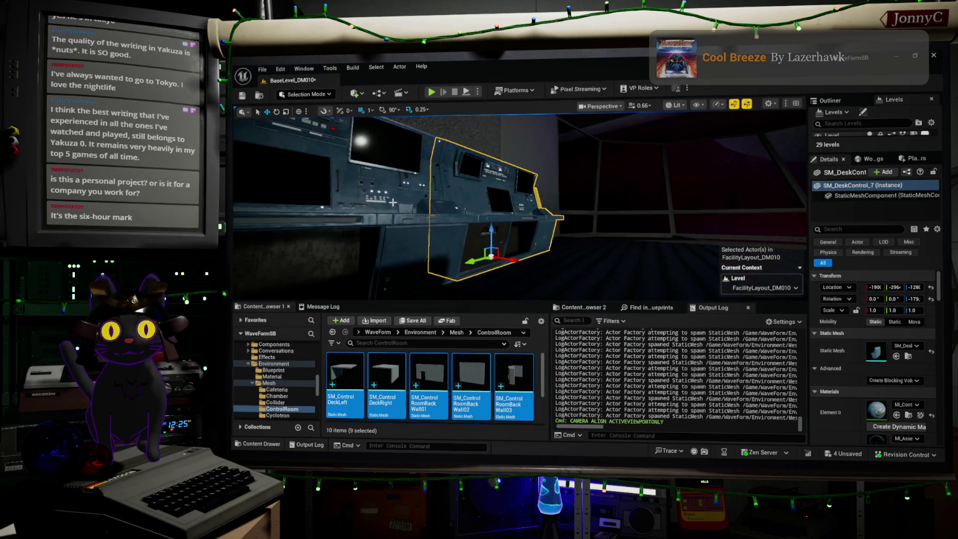
pyautogui.moveTo(323, 296); pyautogui.dragTo(323, 296)
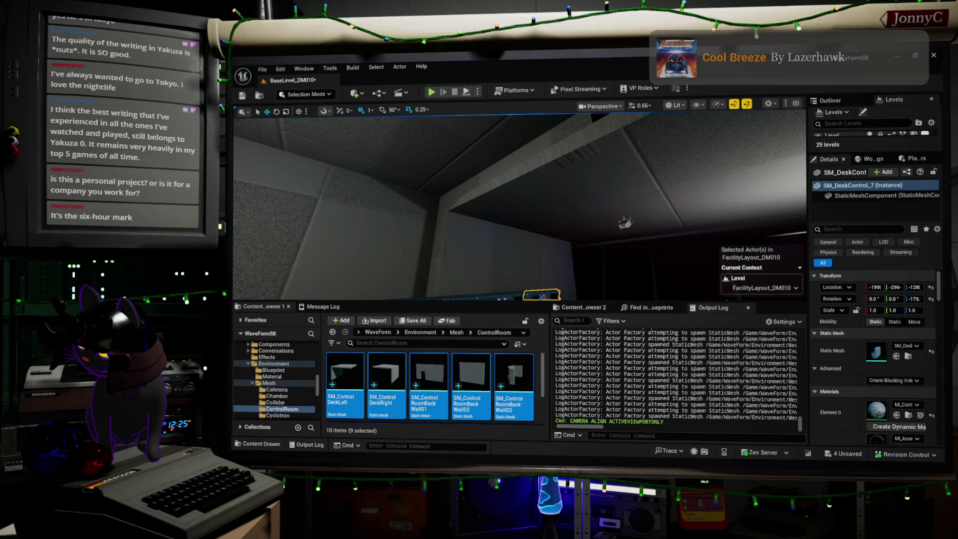
pyautogui.hotkey('alt', 'Tab')
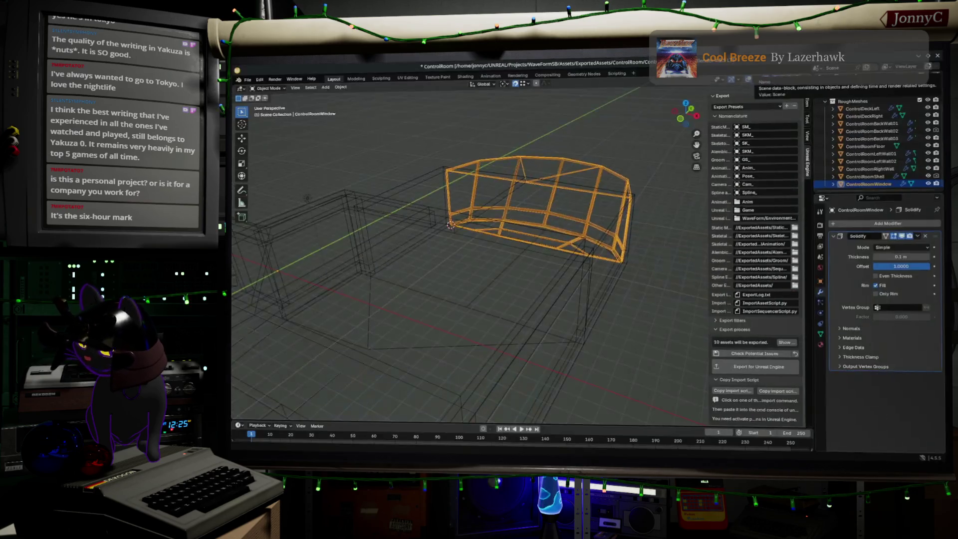
pyautogui.click(588, 301)
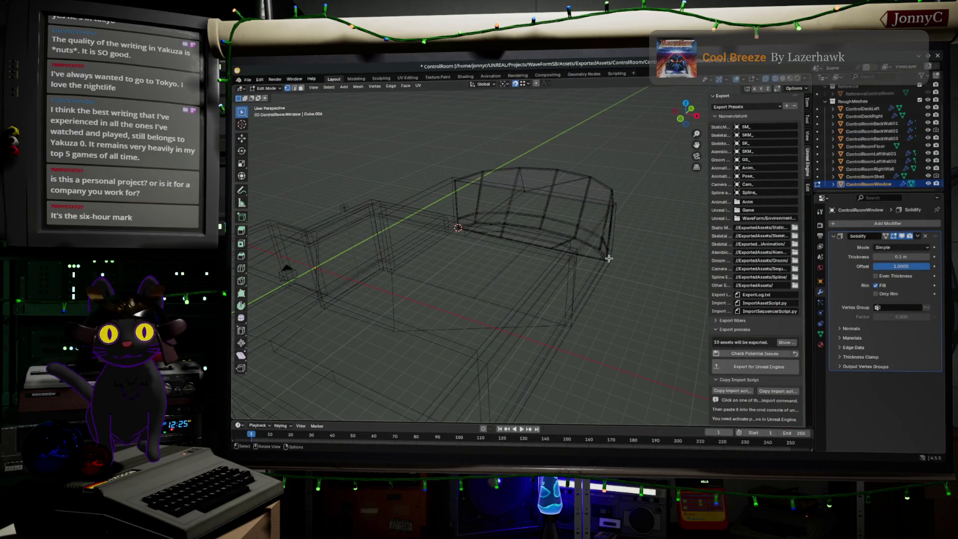
pyautogui.click(613, 259)
pyautogui.click(598, 204)
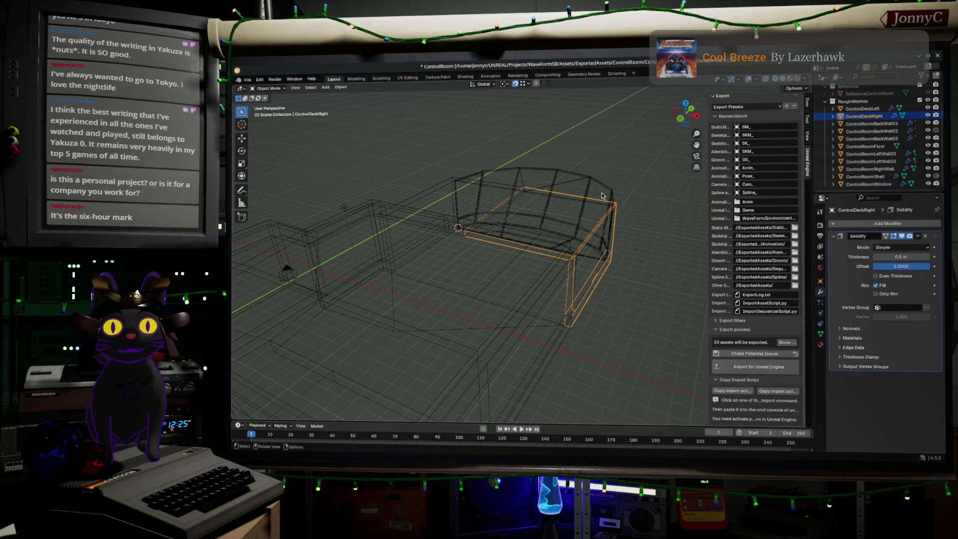
pyautogui.click(605, 196)
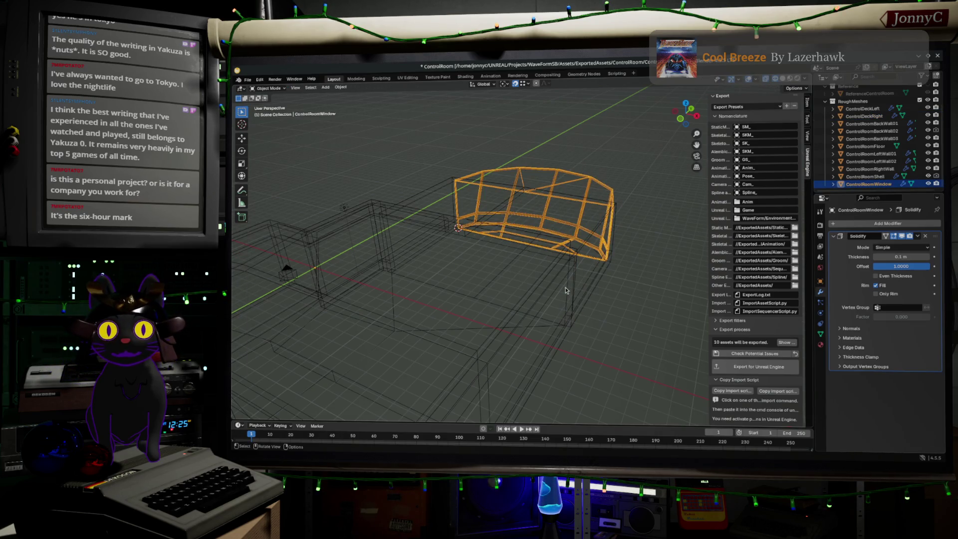
pyautogui.click(570, 259)
pyautogui.moveTo(570, 259)
pyautogui.mouseDown()
pyautogui.moveTo(504, 268)
pyautogui.moveTo(514, 272)
pyautogui.mouseUp()
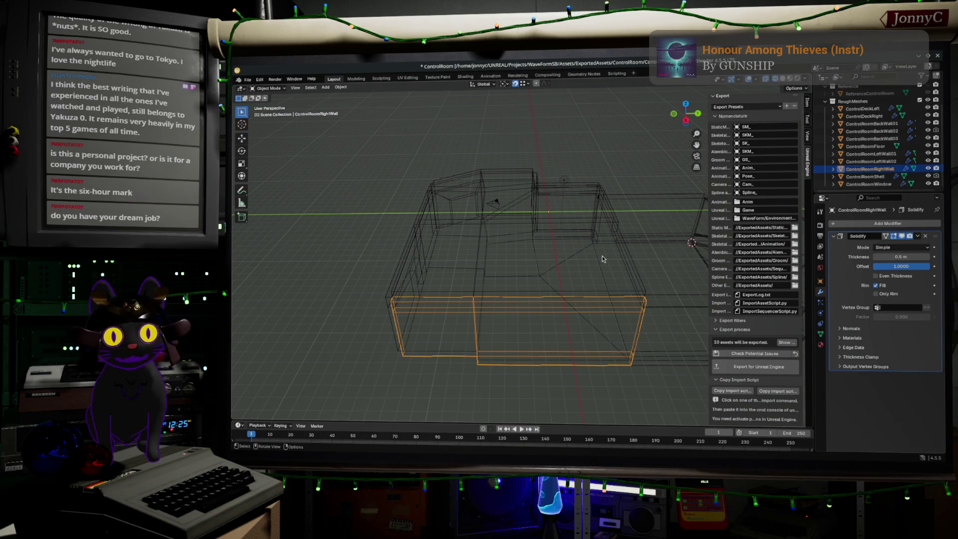
pyautogui.moveTo(603, 257)
pyautogui.mouseDown()
pyautogui.moveTo(539, 264)
pyautogui.moveTo(543, 280)
pyautogui.moveTo(575, 292)
pyautogui.moveTo(573, 309)
pyautogui.moveTo(552, 301)
pyautogui.mouseUp()
pyautogui.click(579, 322)
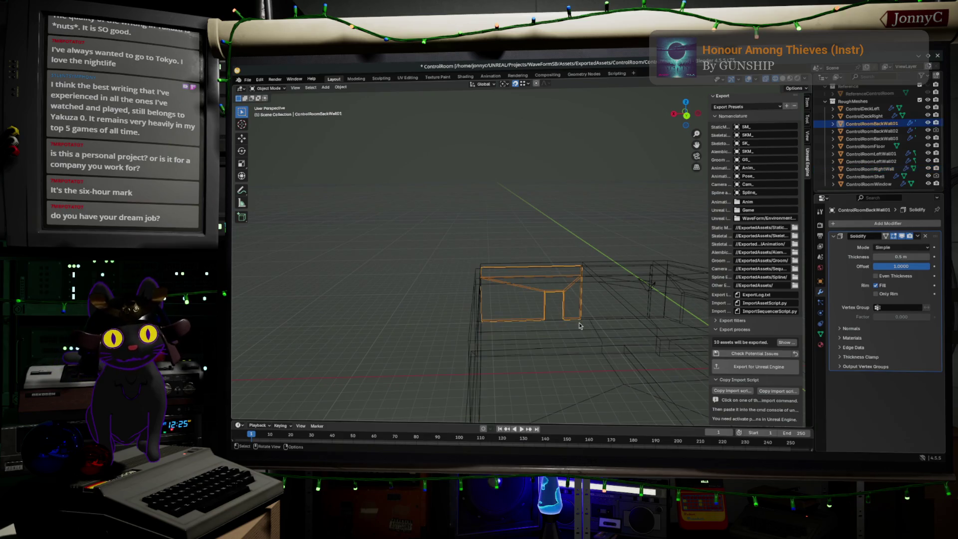
# Enter Edit Mode on ControlRoomShell and box-select a horizontal edge loop along its walls
pyautogui.click(577, 335)
pyautogui.press('Tab')
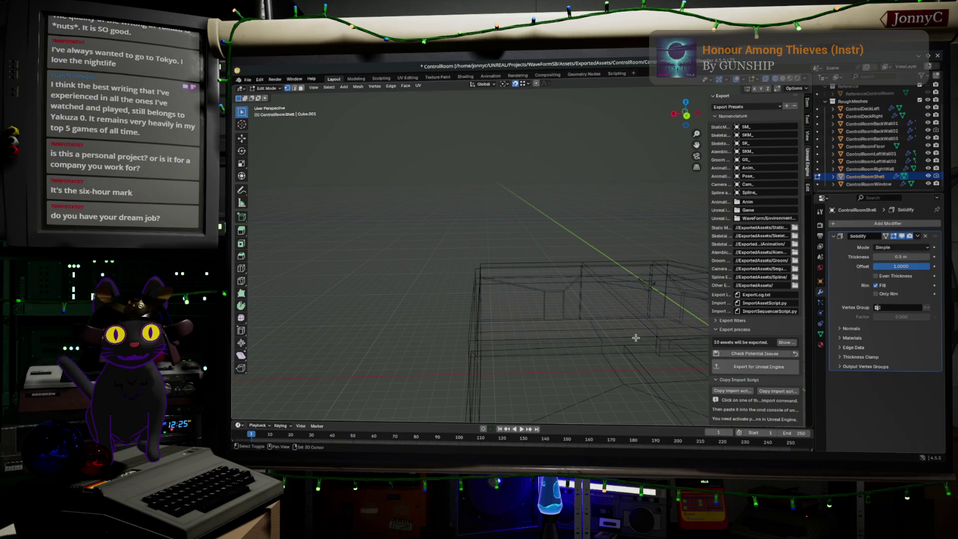
pyautogui.moveTo(453, 322)
pyautogui.mouseDown()
pyautogui.moveTo(681, 364)
pyautogui.moveTo(649, 363)
pyautogui.moveTo(612, 304)
pyautogui.moveTo(548, 318)
pyautogui.moveTo(554, 329)
pyautogui.mouseUp()
pyautogui.scroll(-3, 611, 304)
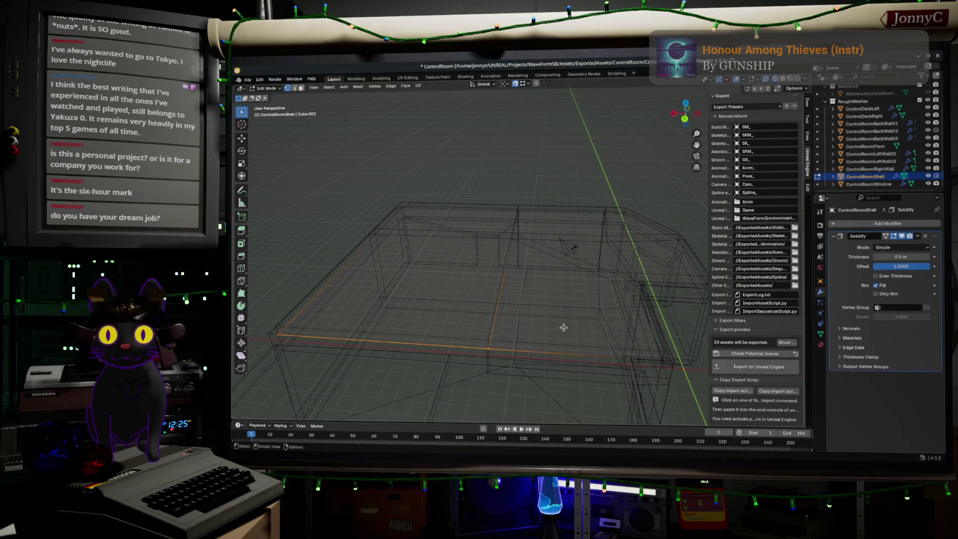
pyautogui.moveTo(434, 352)
pyautogui.mouseDown()
pyautogui.moveTo(449, 323)
pyautogui.moveTo(509, 300)
pyautogui.moveTo(490, 306)
pyautogui.mouseUp()
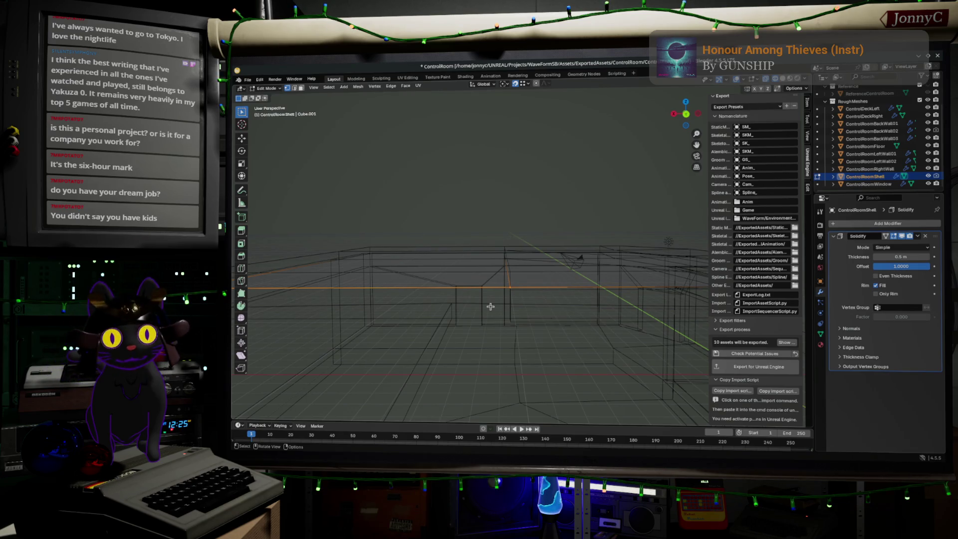
pyautogui.scroll(-2, 490, 307)
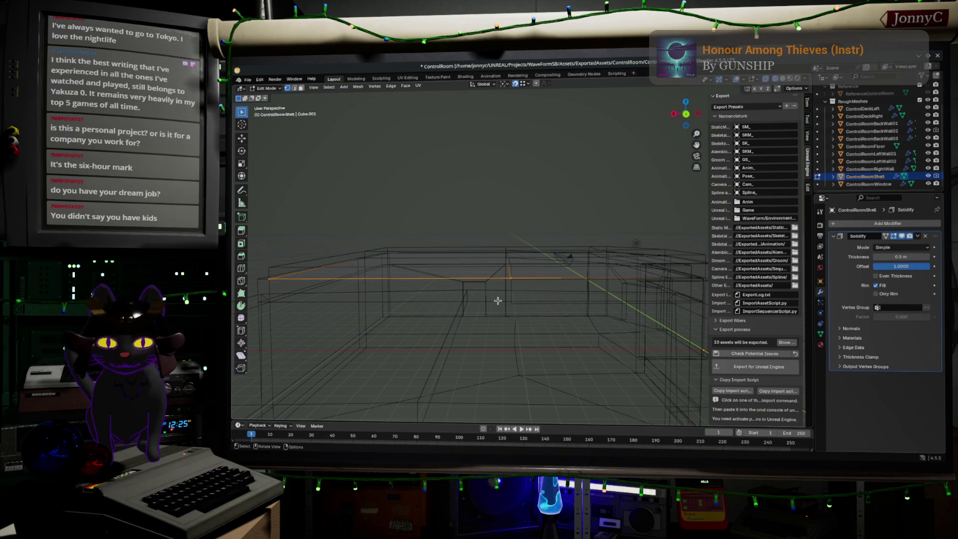
# Move the selected shell edge to its new position and orbit around to inspect the result
pyautogui.press('g')
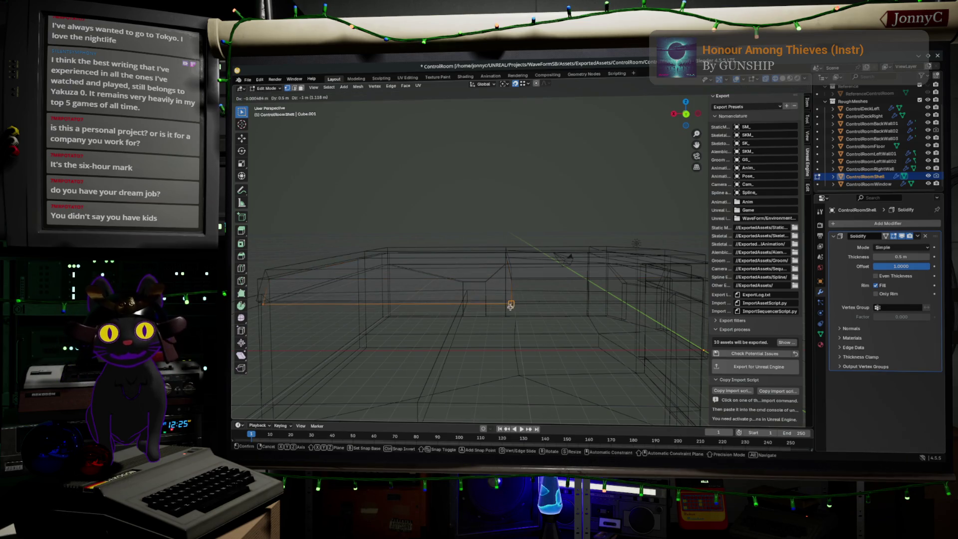
pyautogui.click(509, 309)
pyautogui.click(534, 325)
pyautogui.moveTo(535, 326); pyautogui.dragTo(546, 327)
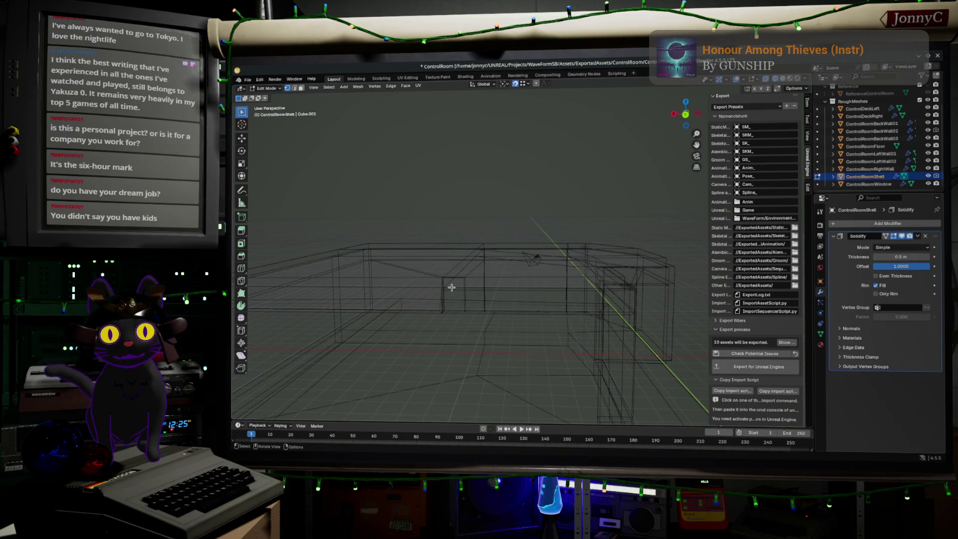
pyautogui.click(444, 287)
pyautogui.moveTo(588, 317)
pyautogui.mouseDown()
pyautogui.moveTo(575, 330)
pyautogui.moveTo(593, 312)
pyautogui.mouseUp()
pyautogui.moveTo(591, 316); pyautogui.dragTo(537, 334)
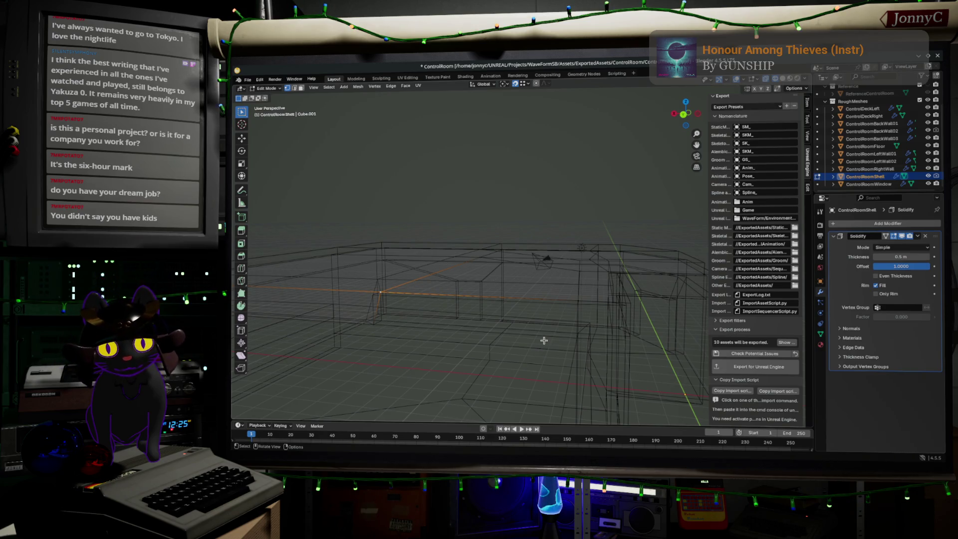
pyautogui.moveTo(544, 340)
pyautogui.mouseDown()
pyautogui.moveTo(588, 336)
pyautogui.moveTo(507, 336)
pyautogui.moveTo(539, 327)
pyautogui.moveTo(566, 335)
pyautogui.moveTo(504, 312)
pyautogui.moveTo(609, 283)
pyautogui.moveTo(524, 285)
pyautogui.mouseUp()
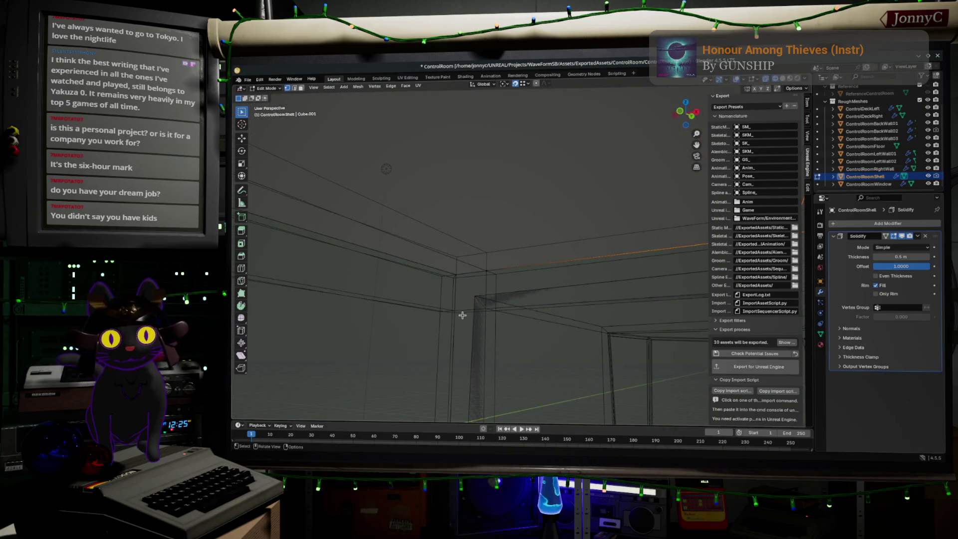
# Return to Object Mode and hide ControlDeckLeft and ControlDeckRight in the viewport
pyautogui.press('Tab')
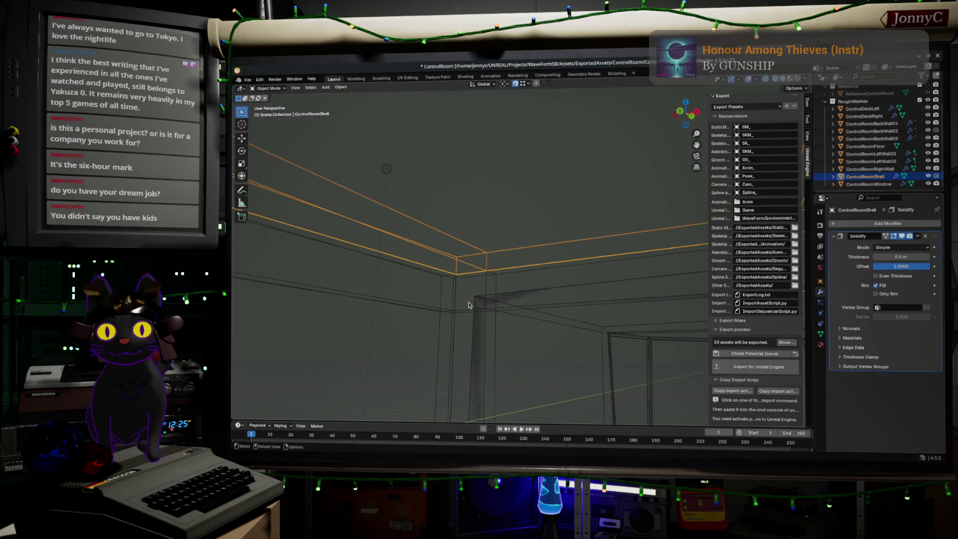
pyautogui.click(477, 319)
pyautogui.moveTo(486, 320); pyautogui.dragTo(519, 328)
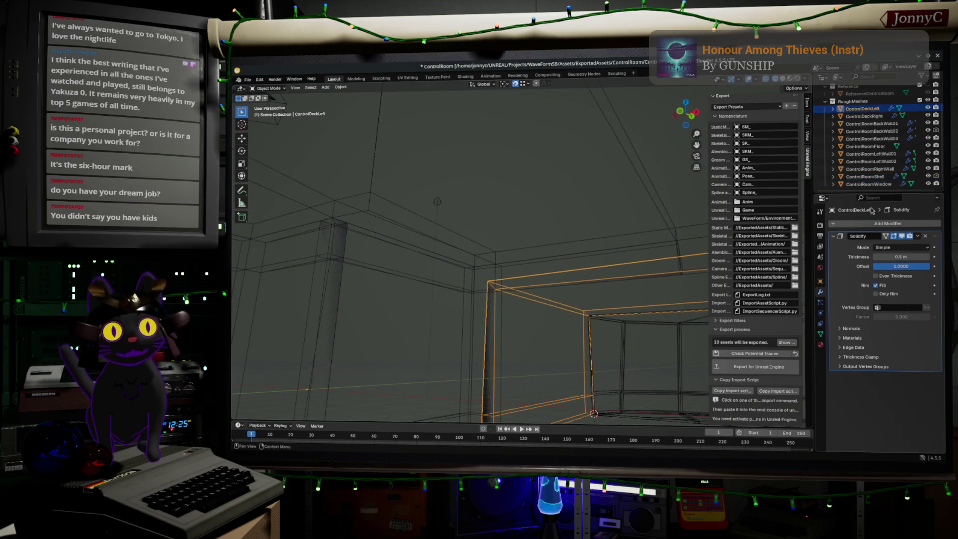
pyautogui.click(928, 108)
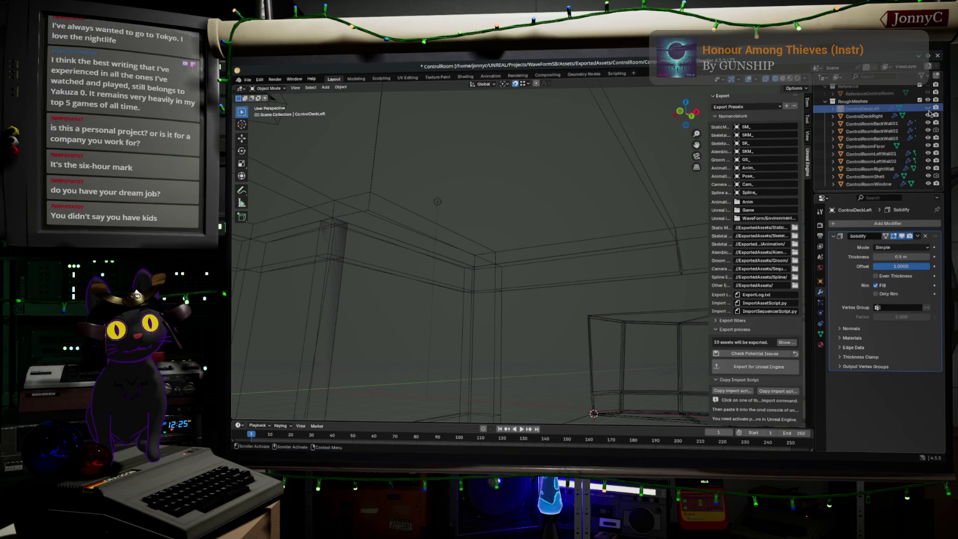
pyautogui.click(928, 116)
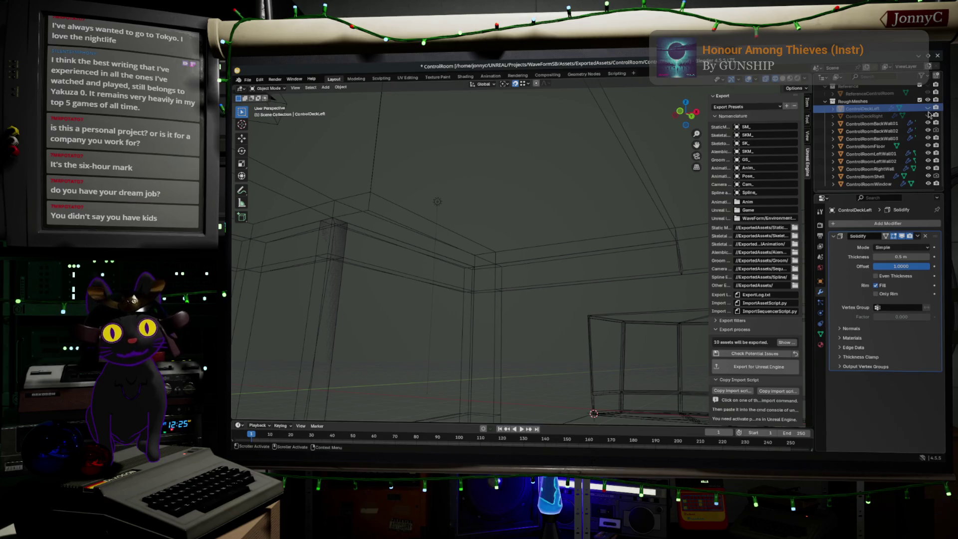
# Select ControlRoomLeftWall02 and inspect the left wall and curved window from several angles
pyautogui.click(493, 304)
pyautogui.moveTo(535, 301)
pyautogui.mouseDown()
pyautogui.moveTo(525, 332)
pyautogui.moveTo(558, 321)
pyautogui.mouseUp()
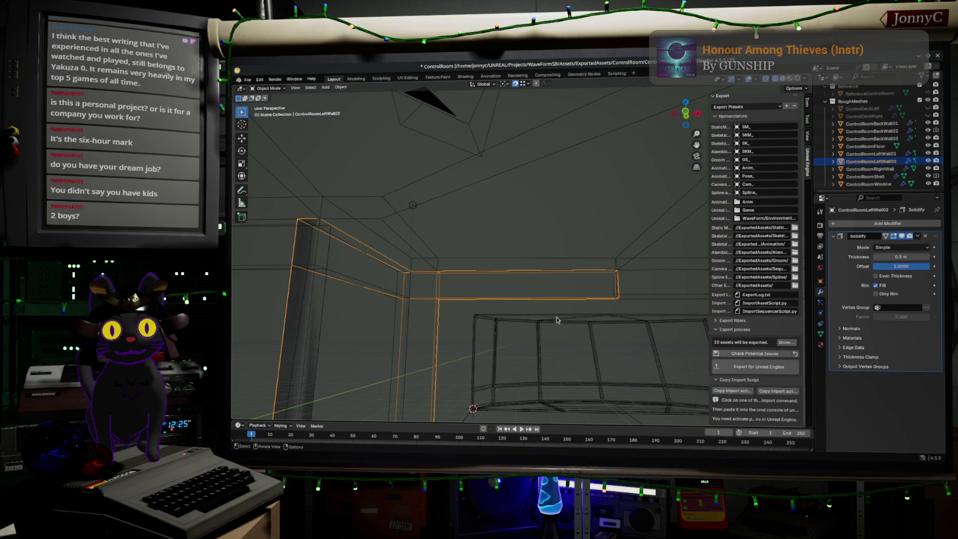
pyautogui.scroll(-3, 555, 317)
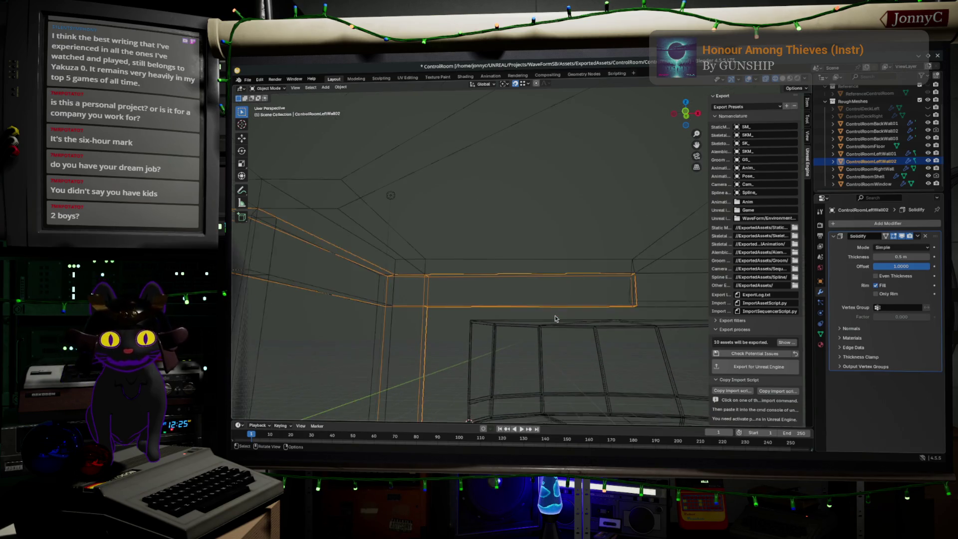
pyautogui.scroll(-3, 555, 315)
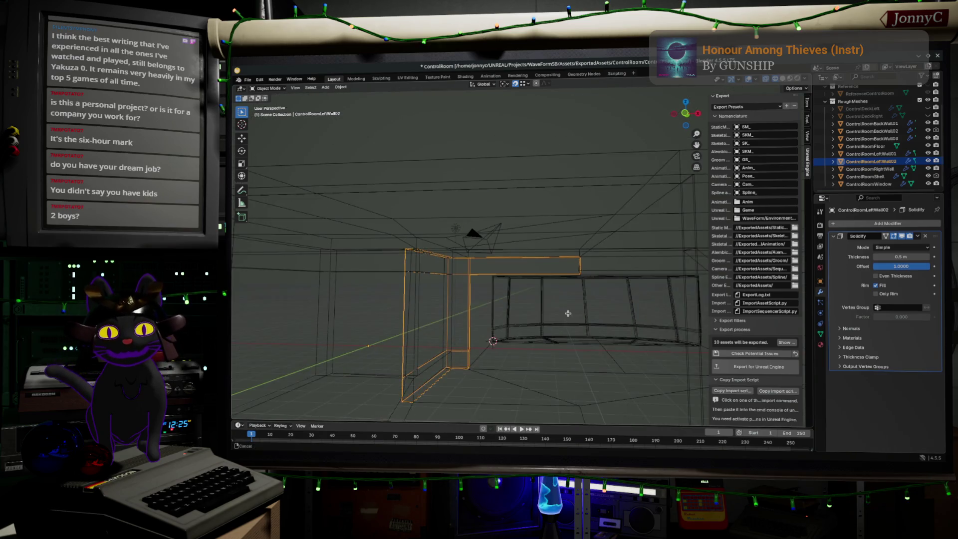
pyautogui.scroll(3, 439, 272)
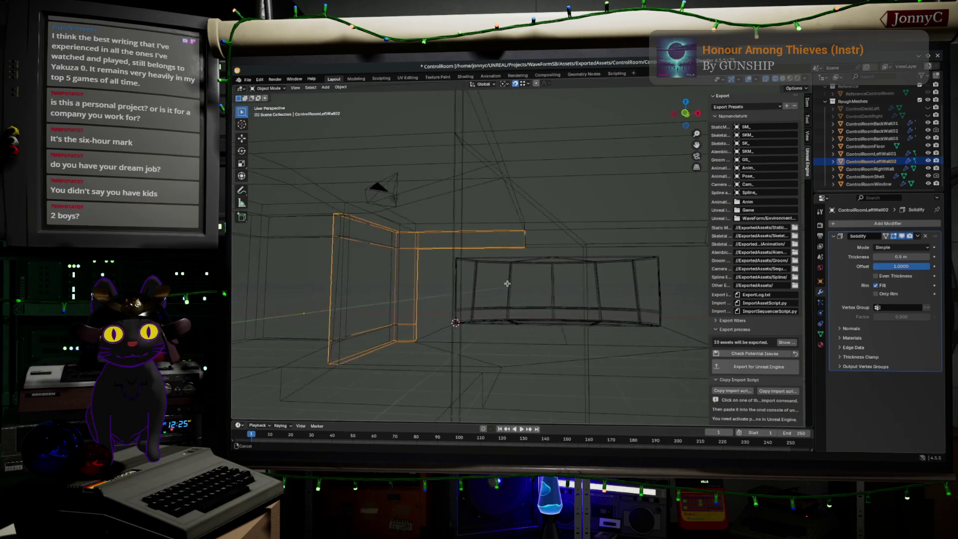
pyautogui.scroll(4, 438, 258)
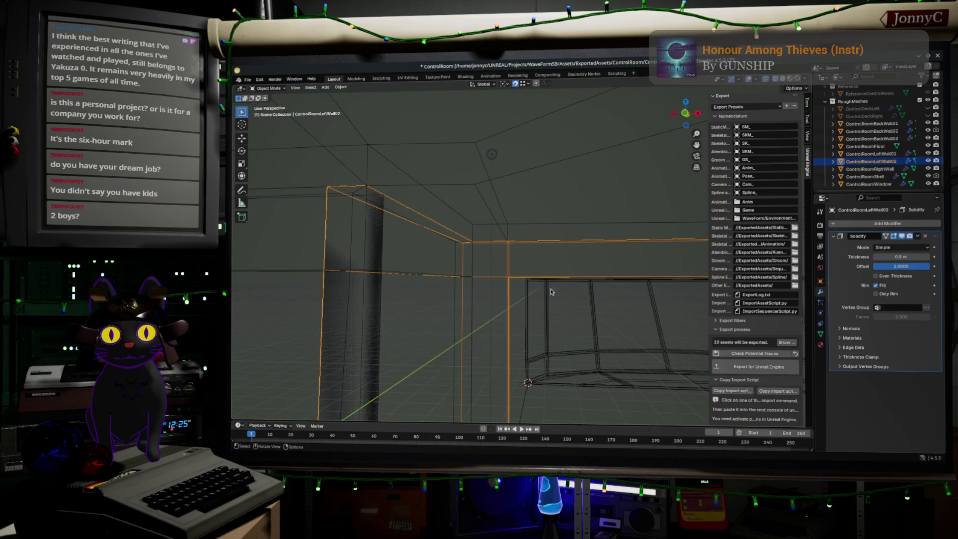
pyautogui.scroll(-2, 546, 293)
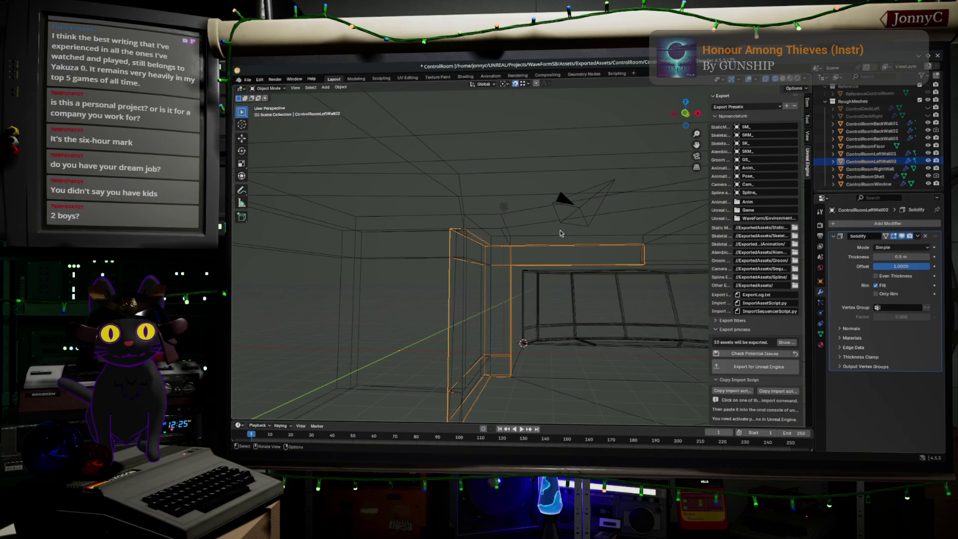
pyautogui.moveTo(547, 232)
pyautogui.mouseDown()
pyautogui.moveTo(612, 320)
pyautogui.moveTo(501, 257)
pyautogui.moveTo(606, 250)
pyautogui.moveTo(675, 316)
pyautogui.mouseUp()
# Delete the thin stray face on ControlRoomLeftWall02 in Edit Mode
pyautogui.press('Tab')
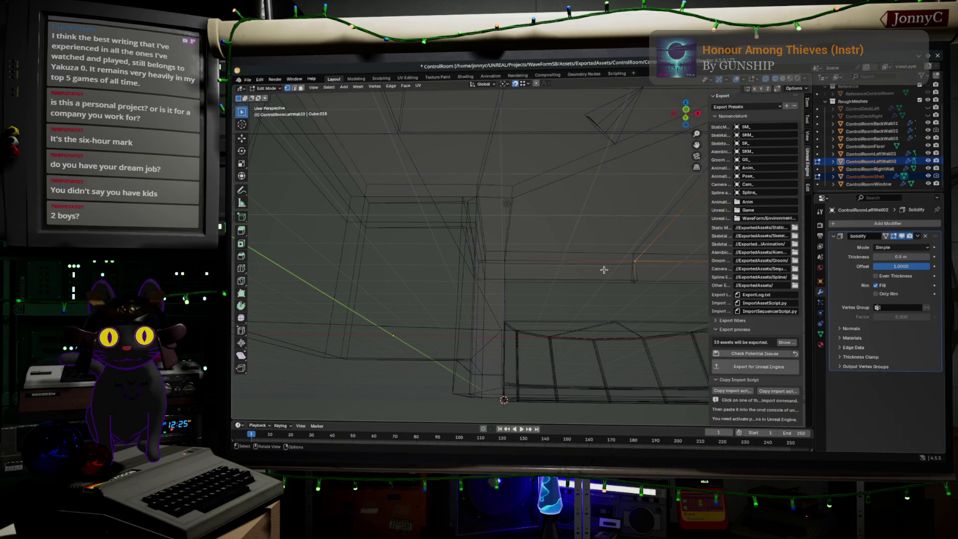
pyautogui.press('a')
pyautogui.click(603, 280)
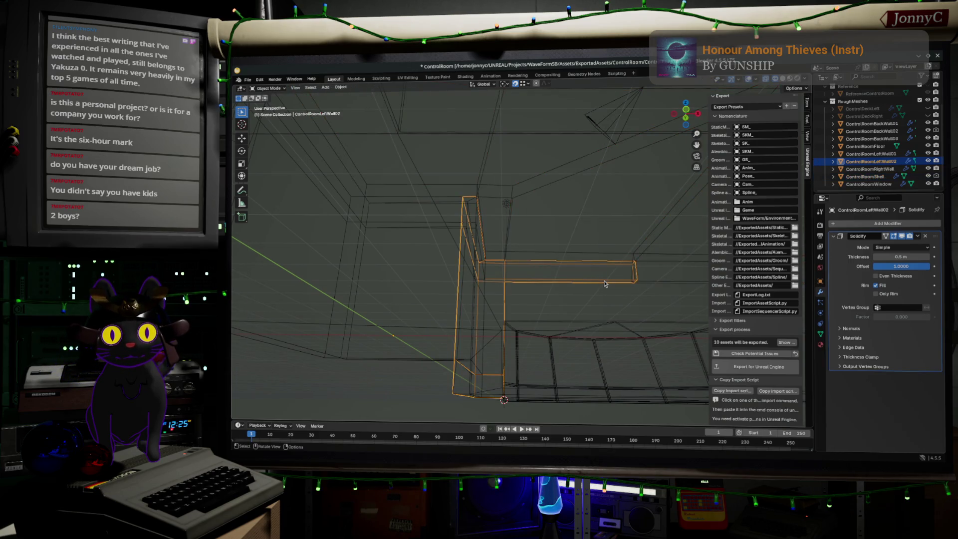
pyautogui.hotkey('alt', 'a')
pyautogui.click(627, 270)
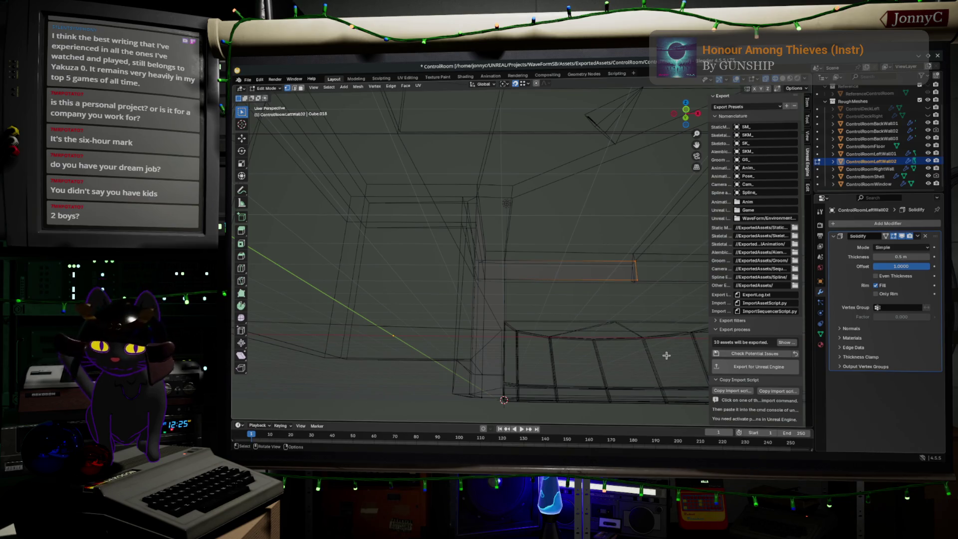
pyautogui.press('x')
pyautogui.click(659, 352)
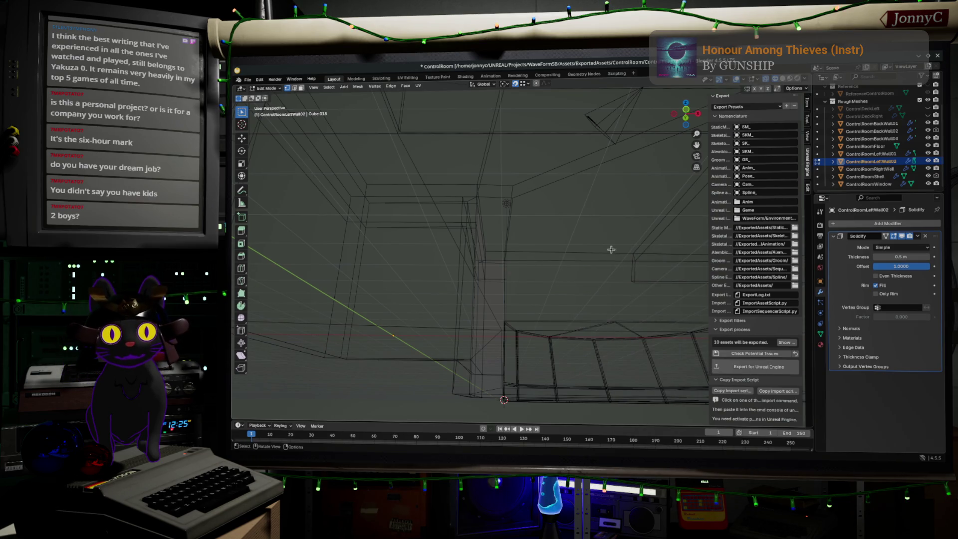
# Compare before and after the face deletion with undo/redo, then return to Object Mode
pyautogui.hotkey('ctrl', 'z')
pyautogui.hotkey('ctrl', 'shift', 'z')
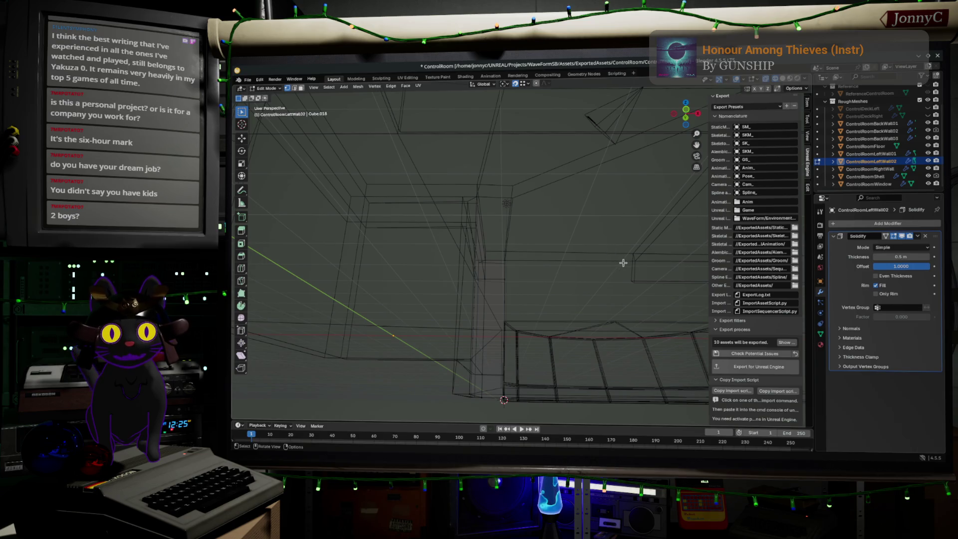
pyautogui.hotkey('ctrl', 'z')
pyautogui.hotkey('ctrl', 'shift', 'z')
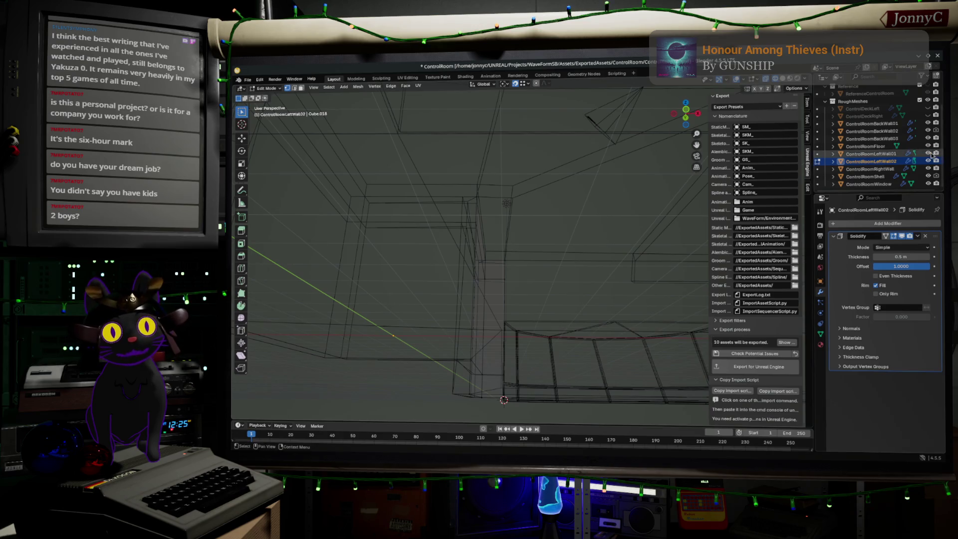
pyautogui.click(869, 139)
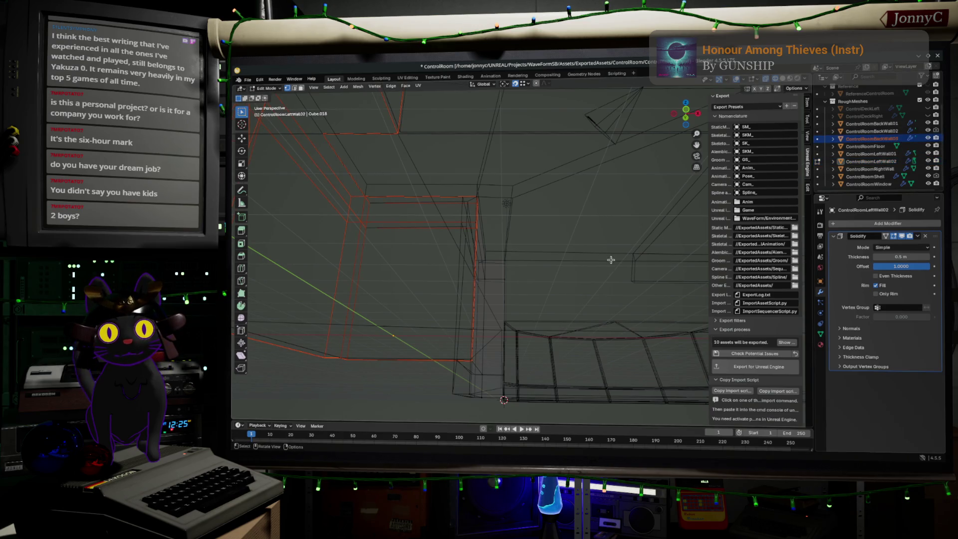
pyautogui.scroll(6, 641, 260)
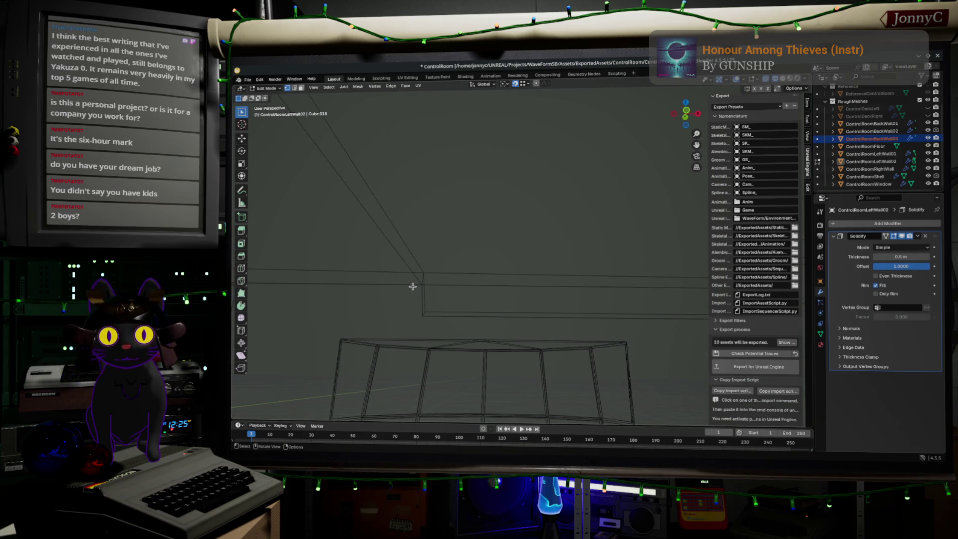
pyautogui.scroll(-5, 412, 286)
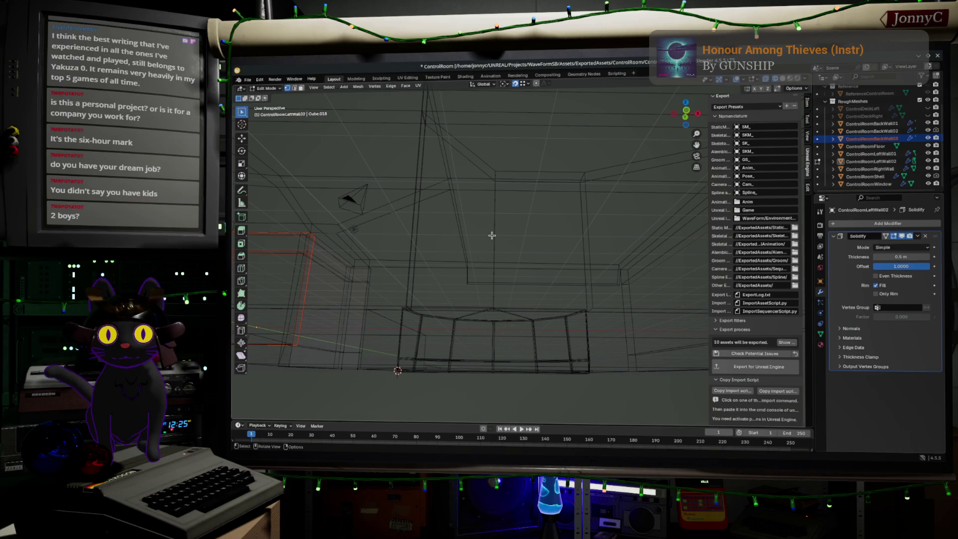
pyautogui.press('Tab')
# Move the box-selected top edge of ControlRoomShell to a new position
pyautogui.click(492, 236)
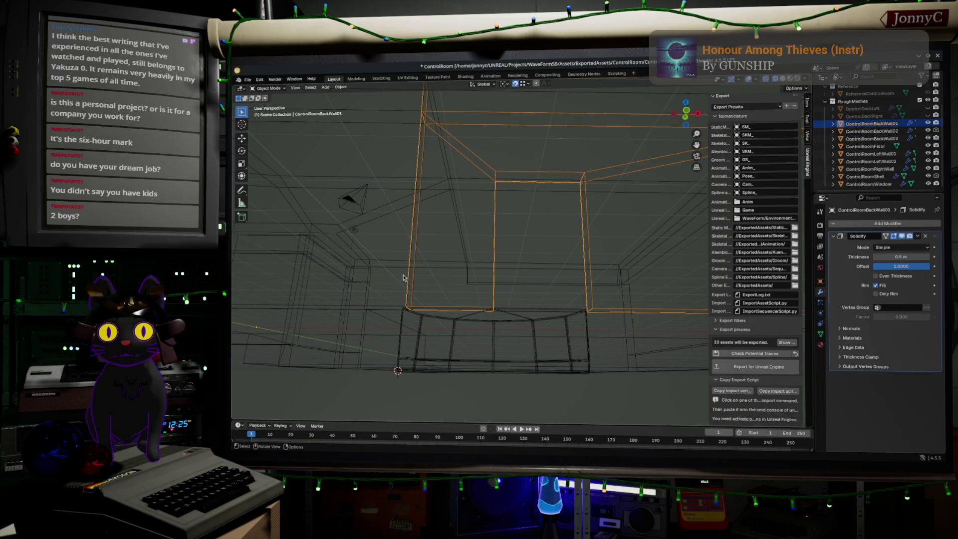
pyautogui.moveTo(405, 278)
pyautogui.mouseDown()
pyautogui.moveTo(471, 260)
pyautogui.moveTo(471, 278)
pyautogui.moveTo(463, 278)
pyautogui.mouseUp()
pyautogui.click(471, 259)
pyautogui.press('Tab')
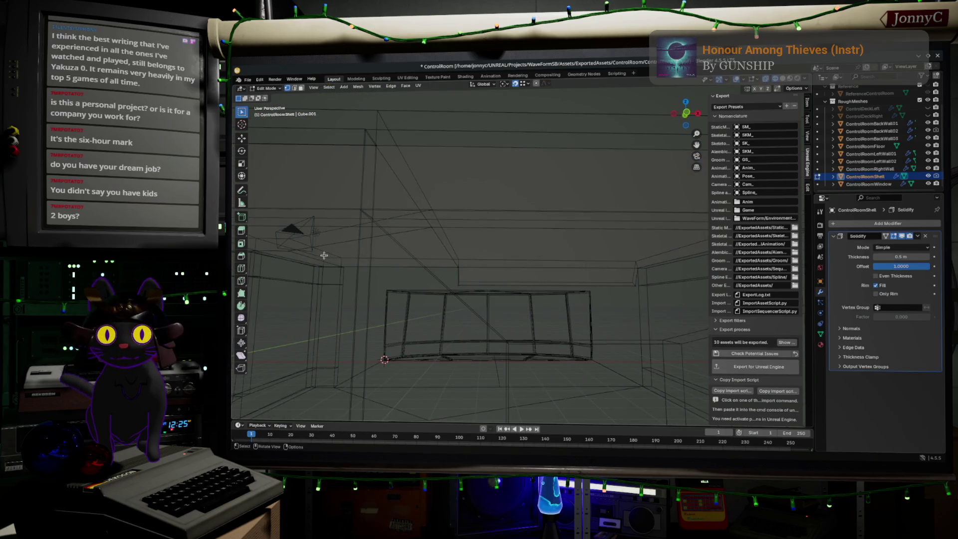
pyautogui.moveTo(315, 259); pyautogui.dragTo(479, 274)
pyautogui.press('g')
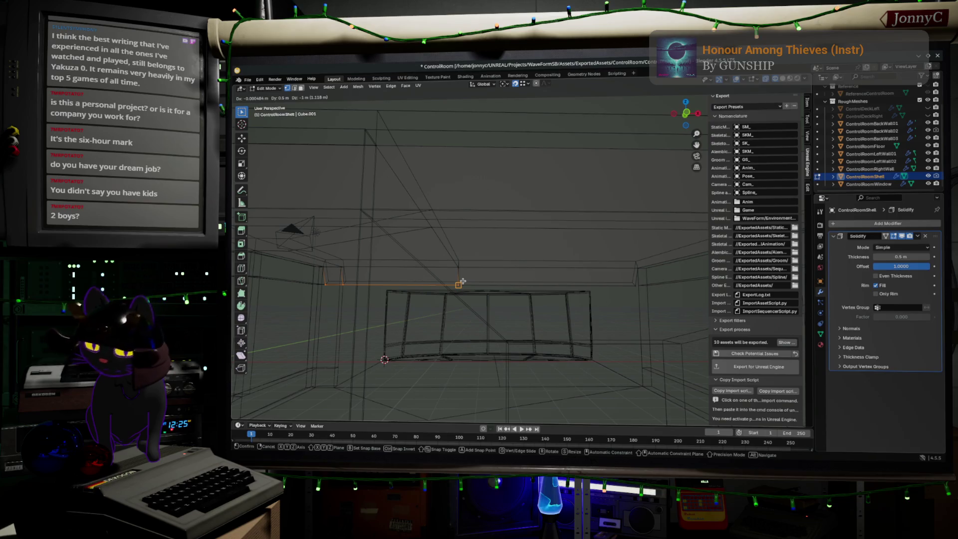
pyautogui.click(457, 280)
# Merge the ceiling's duplicate vertex by distance and export all 10 assets for Unreal Engine
pyautogui.click(523, 313)
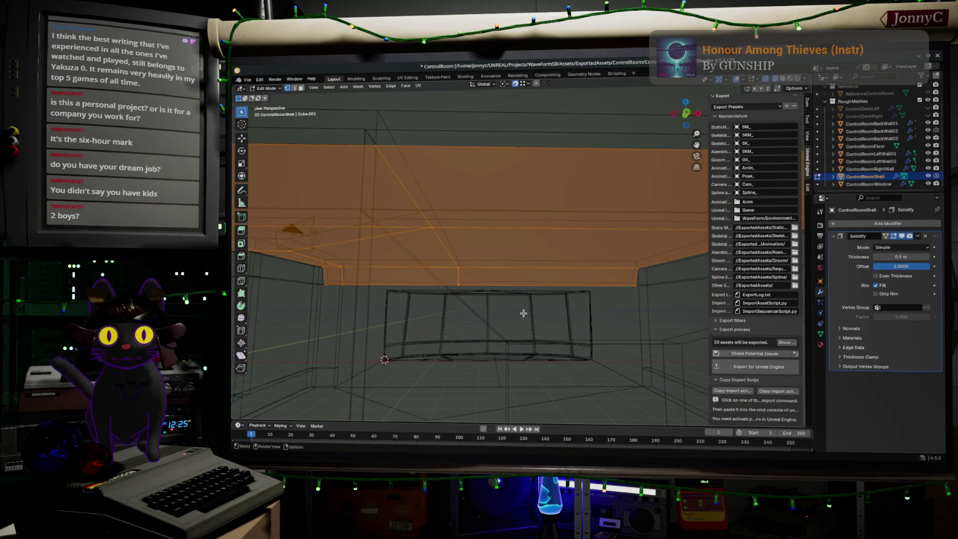
pyautogui.press('m')
pyautogui.click(531, 314)
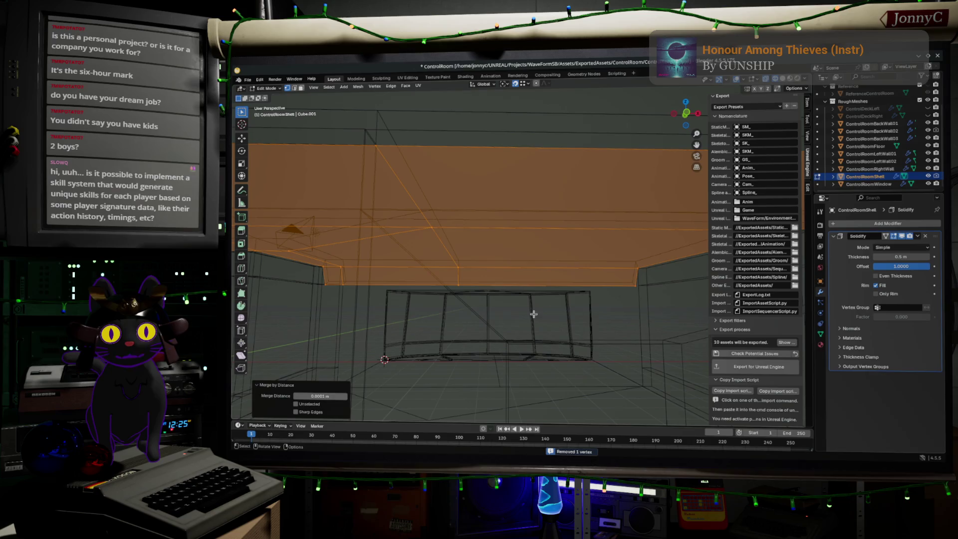
pyautogui.hotkey('alt', 'a')
pyautogui.scroll(-5, 539, 316)
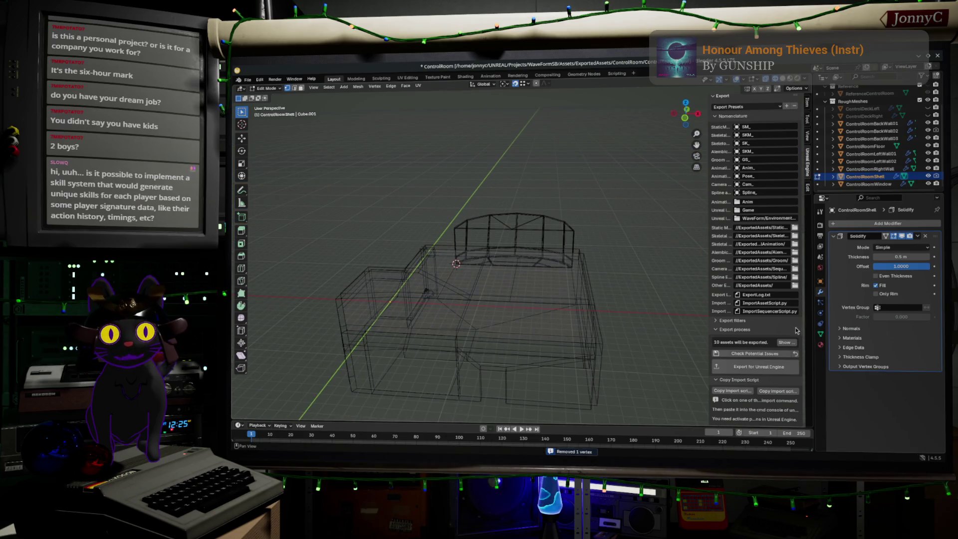
pyautogui.click(794, 370)
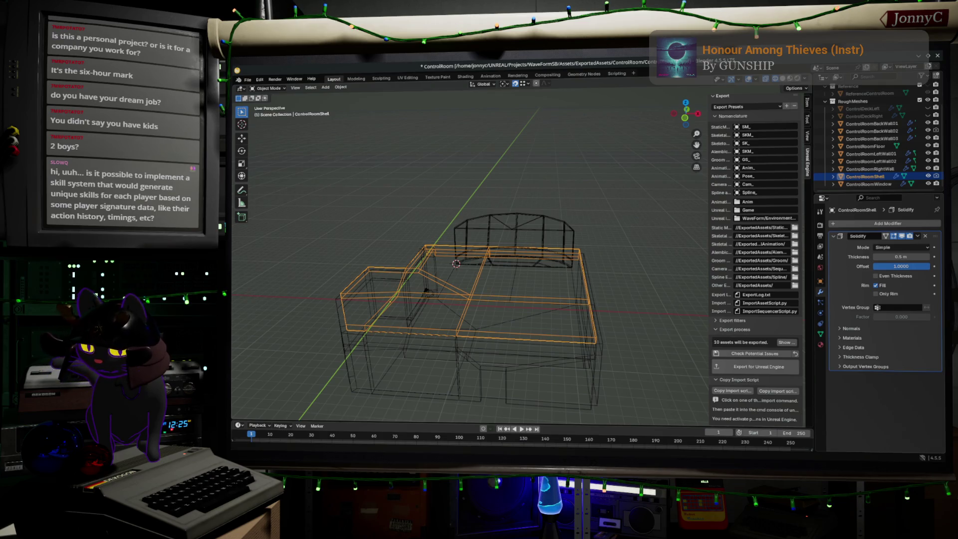
# Switch to the Unreal Editor and check the ControlRoom meshes' info in the Content Browser
pyautogui.hotkey('alt', 'Tab')
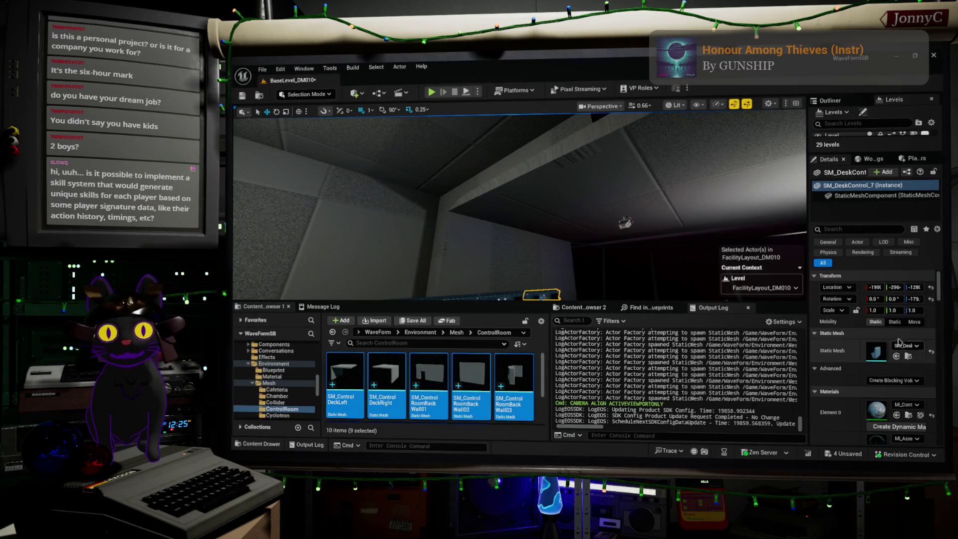
pyautogui.moveTo(496, 375)
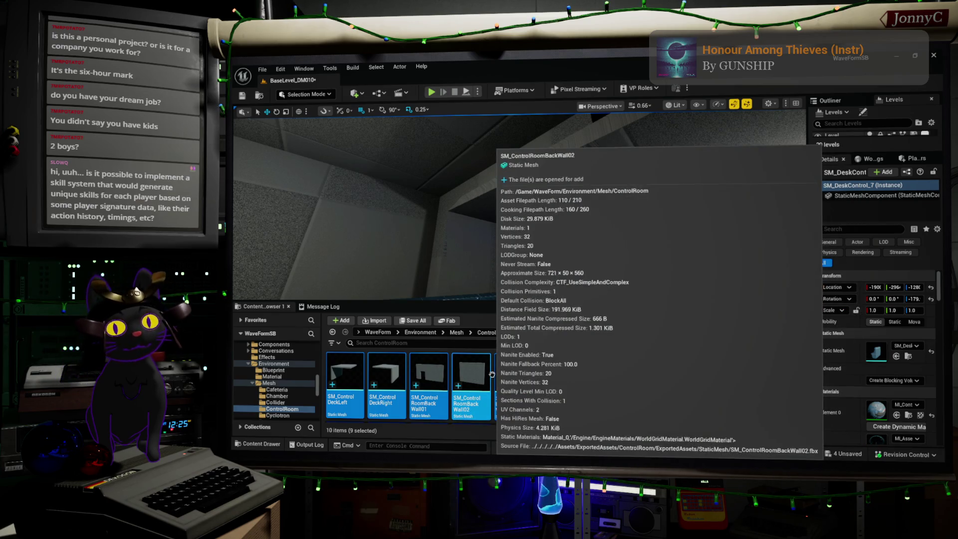
pyautogui.scroll(-1, 501, 372)
pyautogui.scroll(-1, 501, 371)
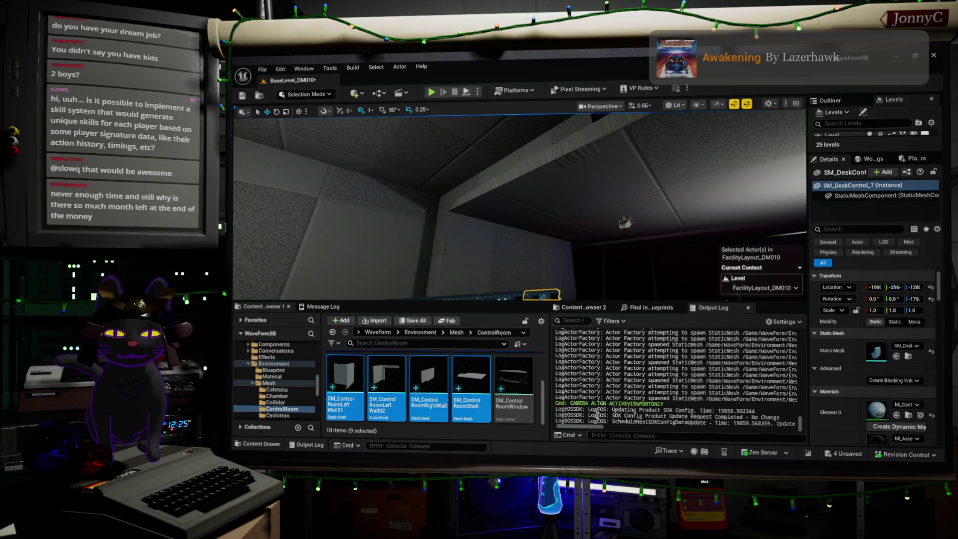
pyautogui.scroll(1, 598, 415)
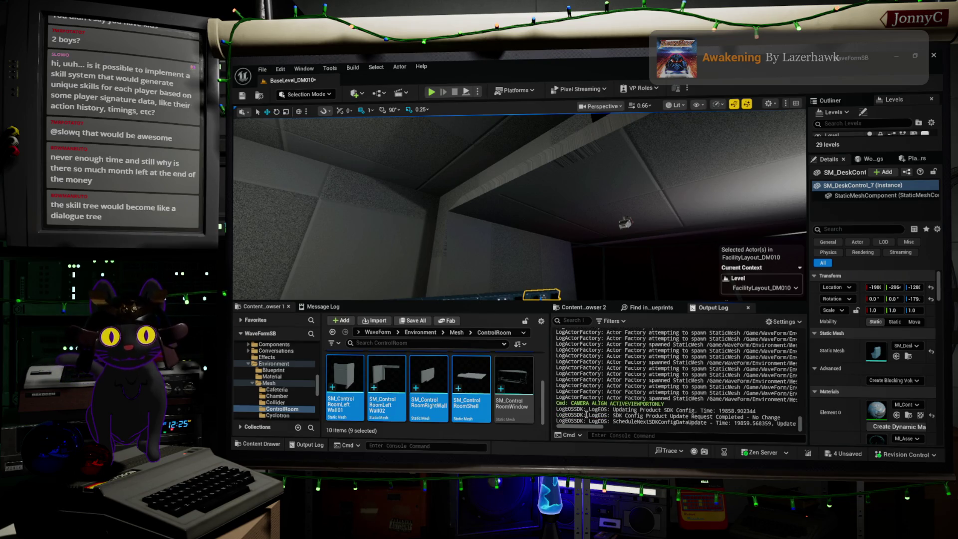
# Select the SM_ControlDeckLeft ceiling deck and reimport it from its updated source file
pyautogui.moveTo(646, 222)
pyautogui.mouseDown()
pyautogui.moveTo(614, 199)
pyautogui.moveTo(720, 103)
pyautogui.mouseUp()
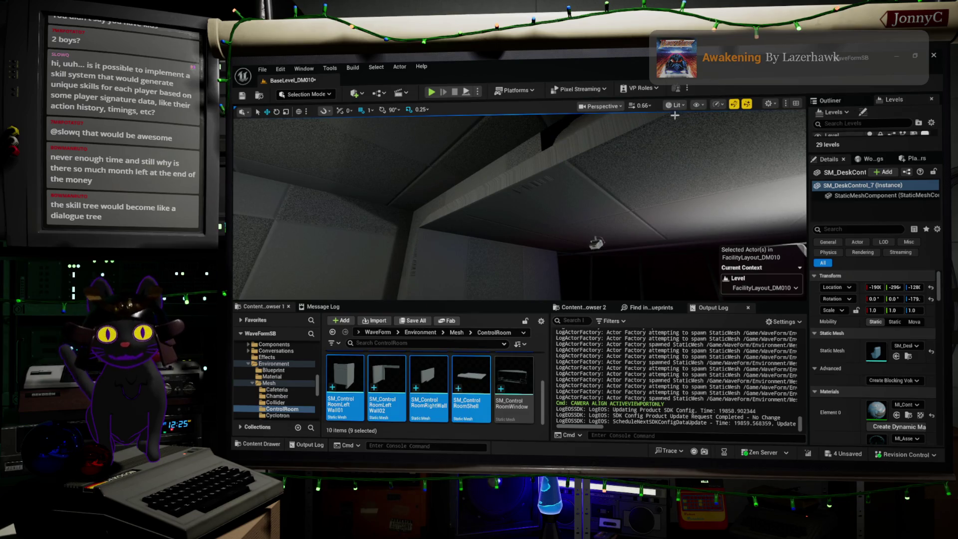
pyautogui.click(585, 162)
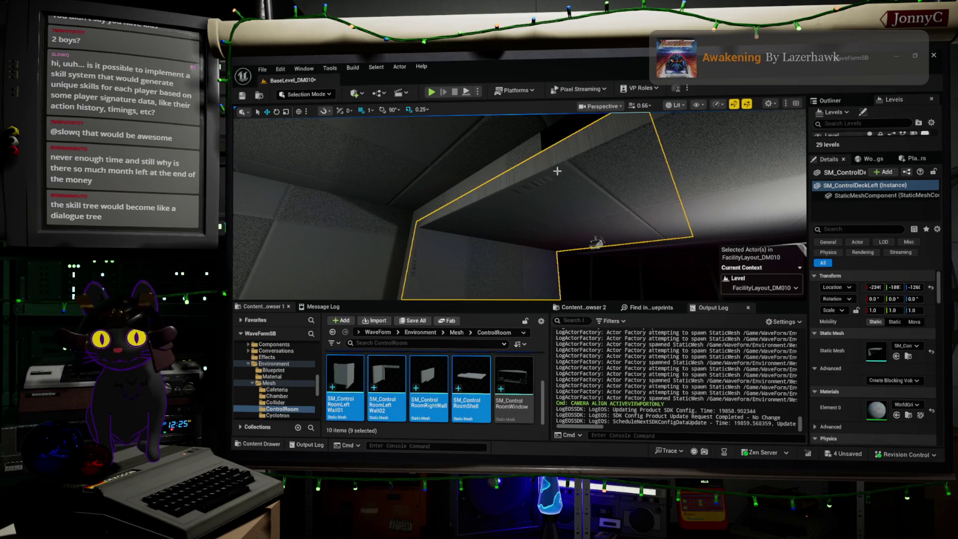
pyautogui.click(392, 265)
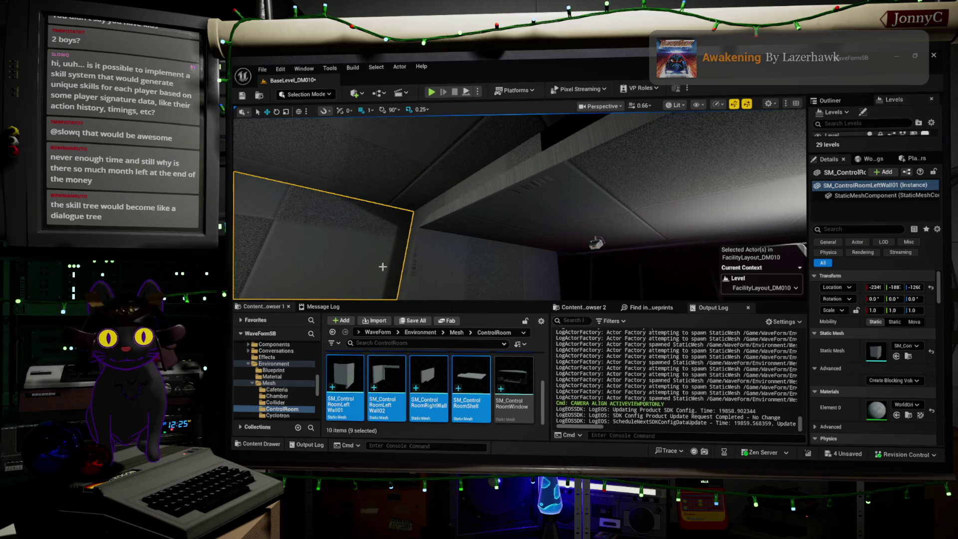
pyautogui.click(429, 262)
pyautogui.moveTo(430, 262); pyautogui.dragTo(386, 172)
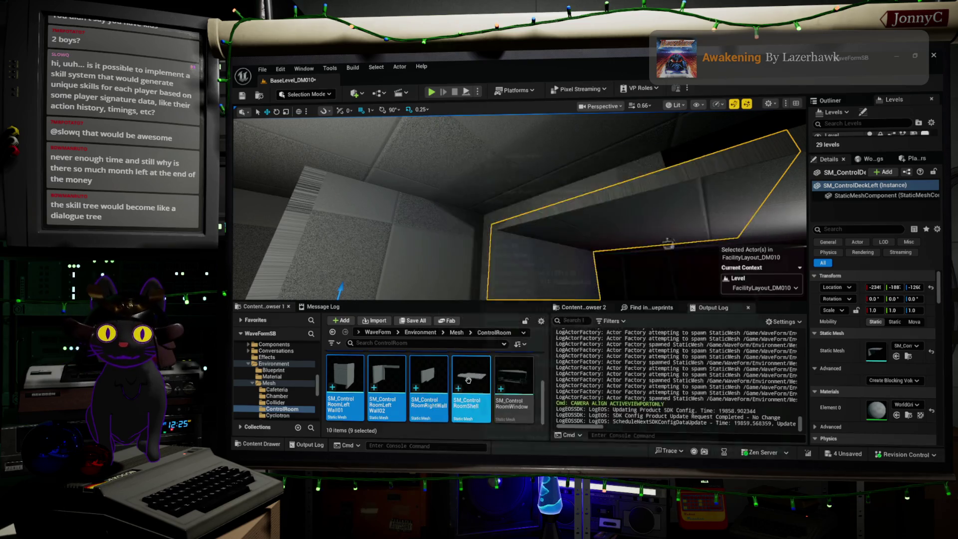
pyautogui.rightClick(472, 379)
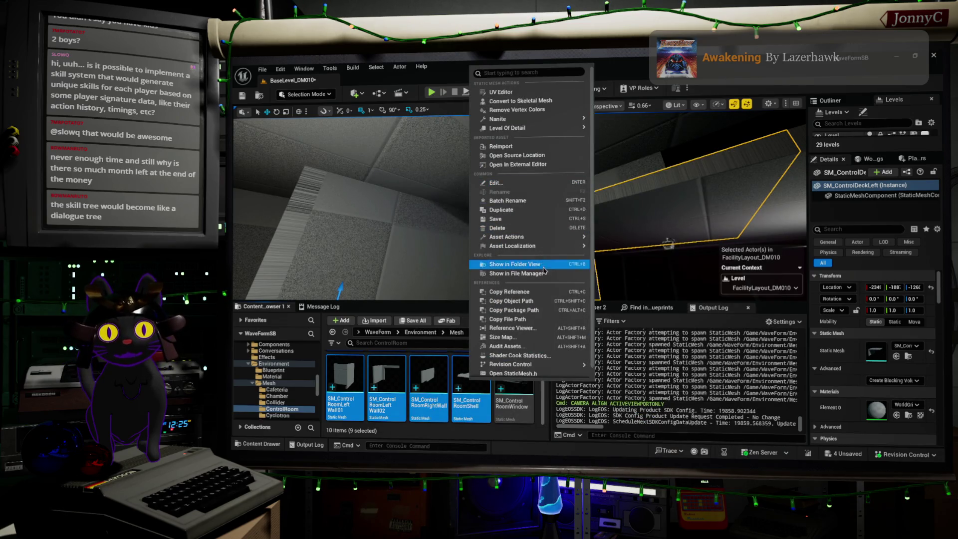
pyautogui.click(549, 146)
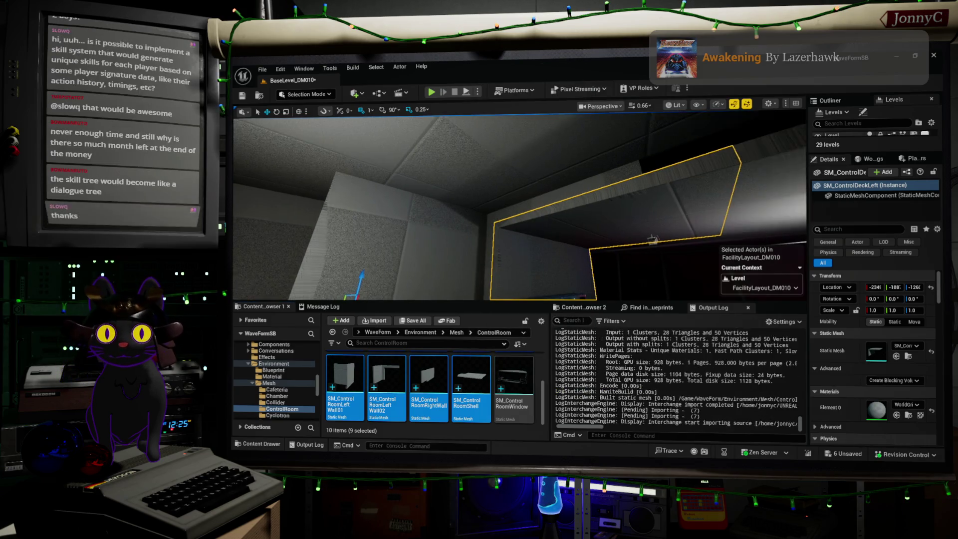
# Move the view around the reimported deck while the ControlRoom meshes finish reimporting
pyautogui.moveTo(506, 195); pyautogui.dragTo(506, 195)
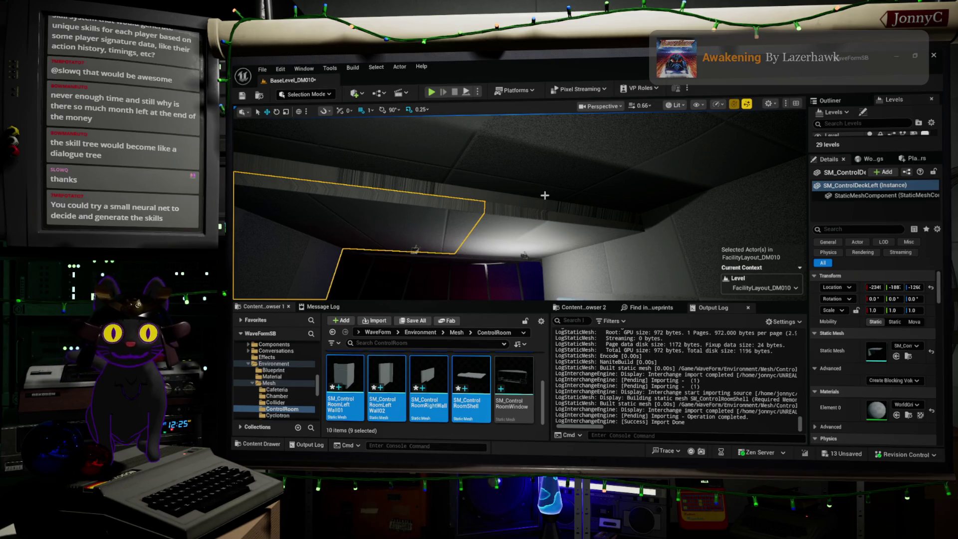
pyautogui.moveTo(515, 205)
pyautogui.mouseDown()
pyautogui.moveTo(518, 190)
pyautogui.moveTo(552, 208)
pyautogui.moveTo(509, 210)
pyautogui.mouseUp()
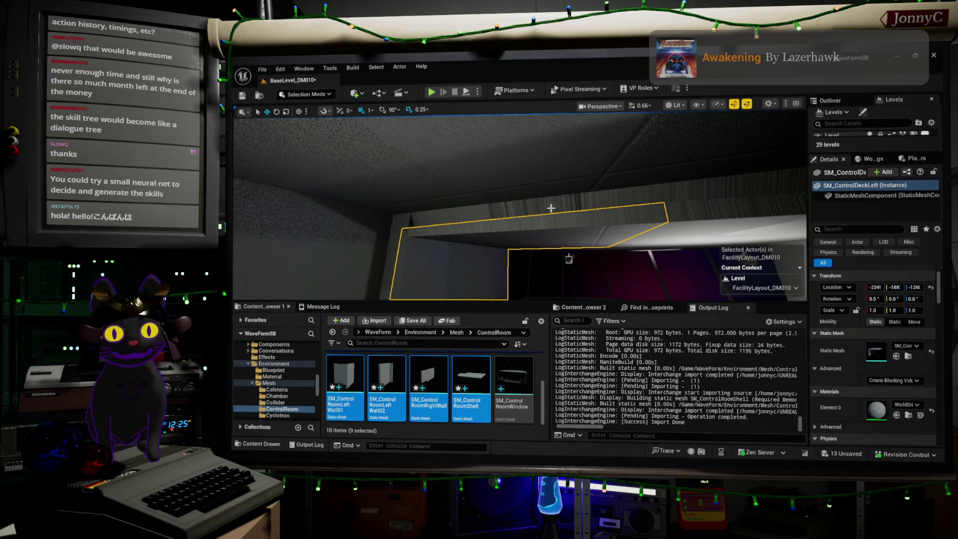
pyautogui.moveTo(548, 205)
pyautogui.mouseDown()
pyautogui.moveTo(629, 199)
pyautogui.moveTo(637, 240)
pyautogui.mouseUp()
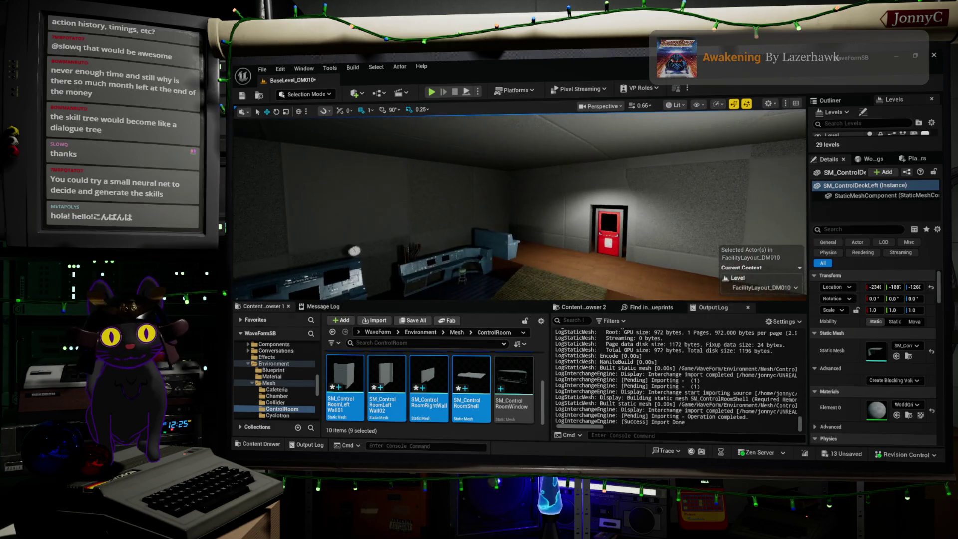
pyautogui.click(608, 178)
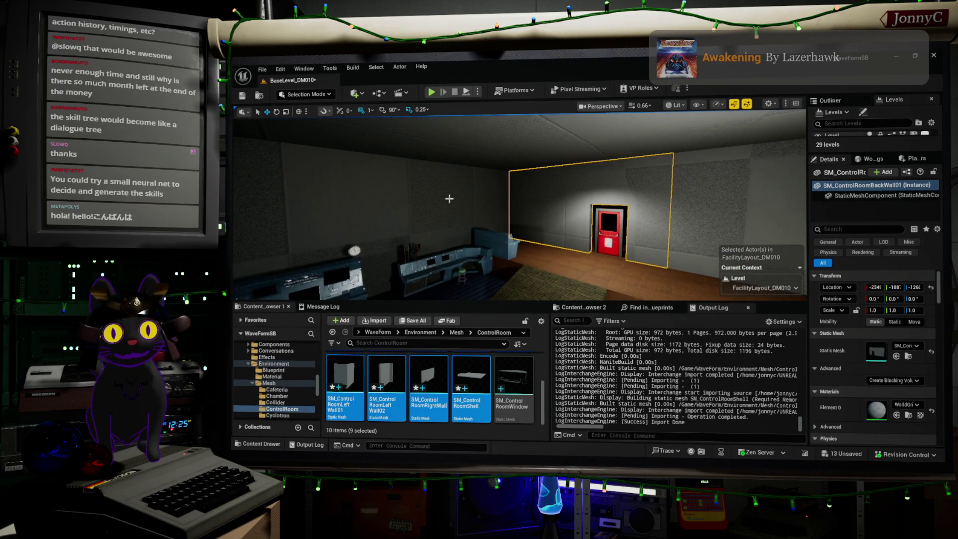
pyautogui.moveTo(334, 231); pyautogui.dragTo(349, 225)
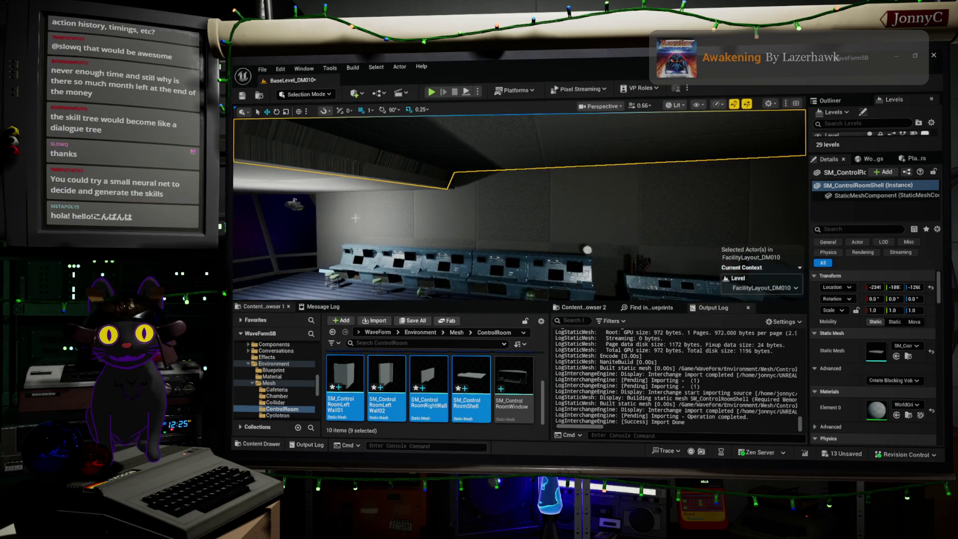
pyautogui.click(313, 169)
pyautogui.moveTo(485, 213)
pyautogui.mouseDown()
pyautogui.moveTo(444, 200)
pyautogui.moveTo(483, 208)
pyautogui.moveTo(476, 170)
pyautogui.mouseUp()
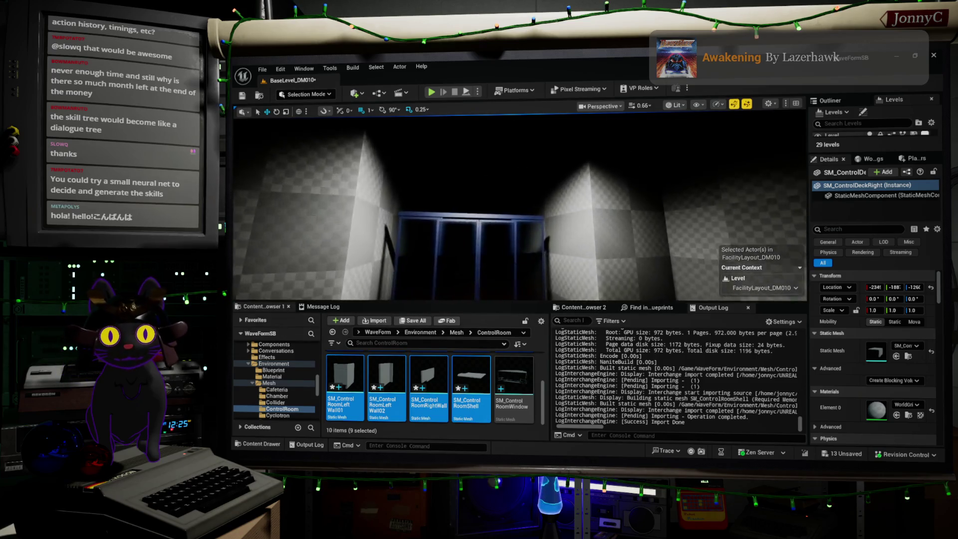
pyautogui.moveTo(477, 169); pyautogui.dragTo(475, 166)
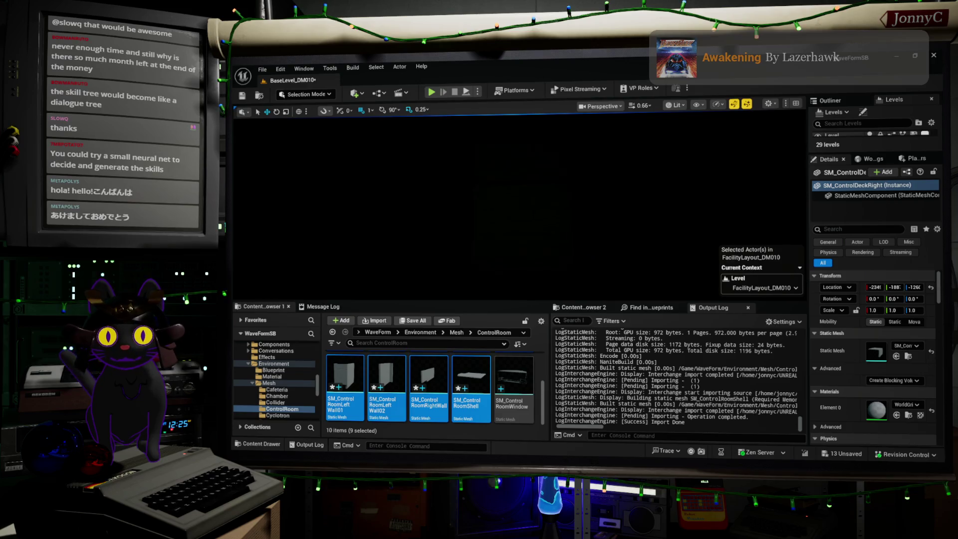
pyautogui.moveTo(573, 224); pyautogui.dragTo(574, 209)
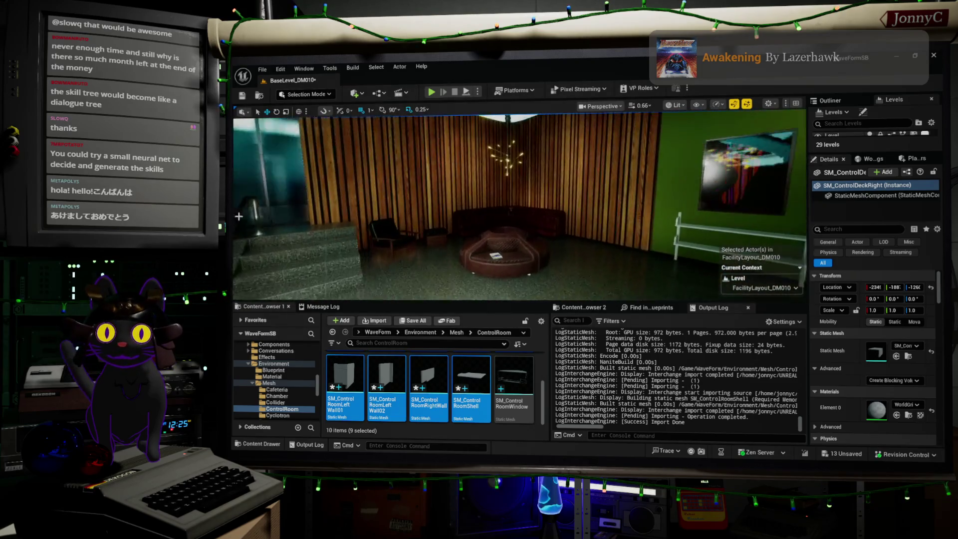
pyautogui.click(452, 189)
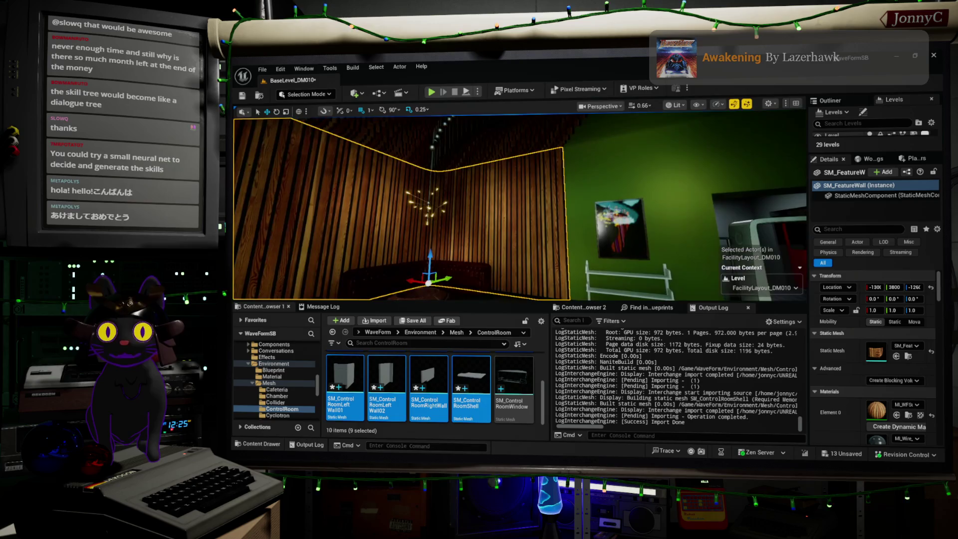
pyautogui.moveTo(574, 209); pyautogui.dragTo(579, 194)
pyautogui.click(469, 205)
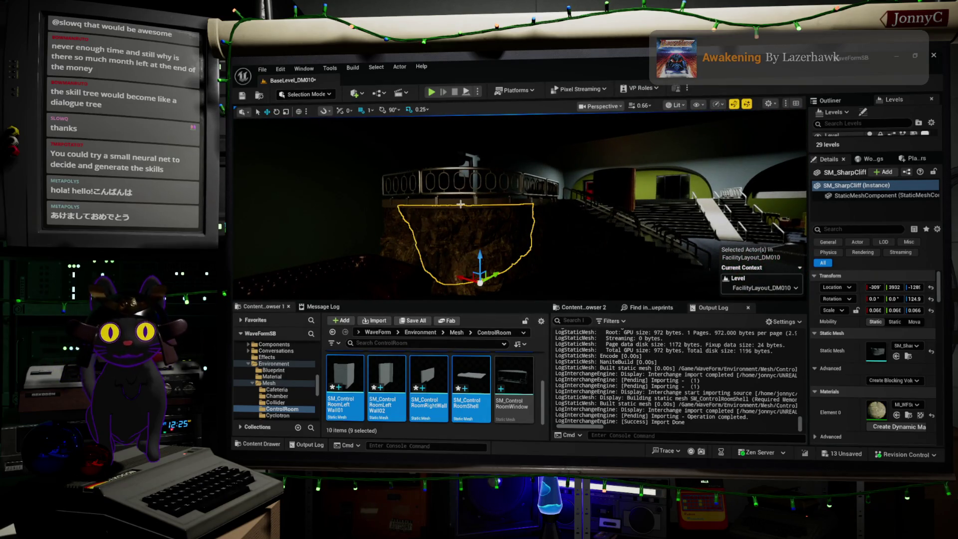
pyautogui.click(461, 204)
pyautogui.moveTo(461, 204)
pyautogui.mouseDown()
pyautogui.moveTo(406, 205)
pyautogui.moveTo(406, 189)
pyautogui.moveTo(575, 123)
pyautogui.mouseUp()
pyautogui.moveTo(487, 231)
pyautogui.mouseDown()
pyautogui.moveTo(560, 230)
pyautogui.moveTo(613, 207)
pyautogui.moveTo(538, 180)
pyautogui.moveTo(479, 200)
pyautogui.moveTo(499, 215)
pyautogui.moveTo(592, 231)
pyautogui.mouseUp()
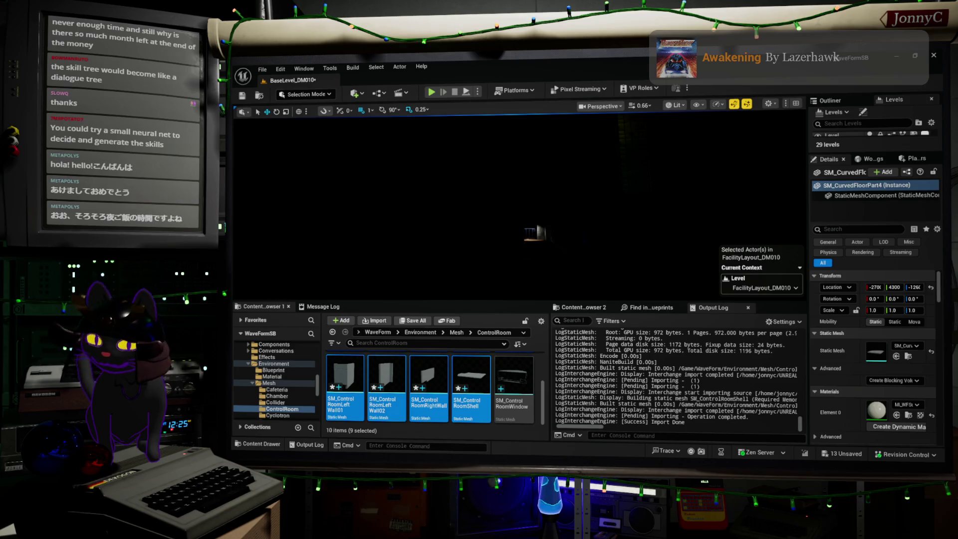
# Fly through the doorway past the curved ceiling and windows to face the consoles and red door
pyautogui.press('f')
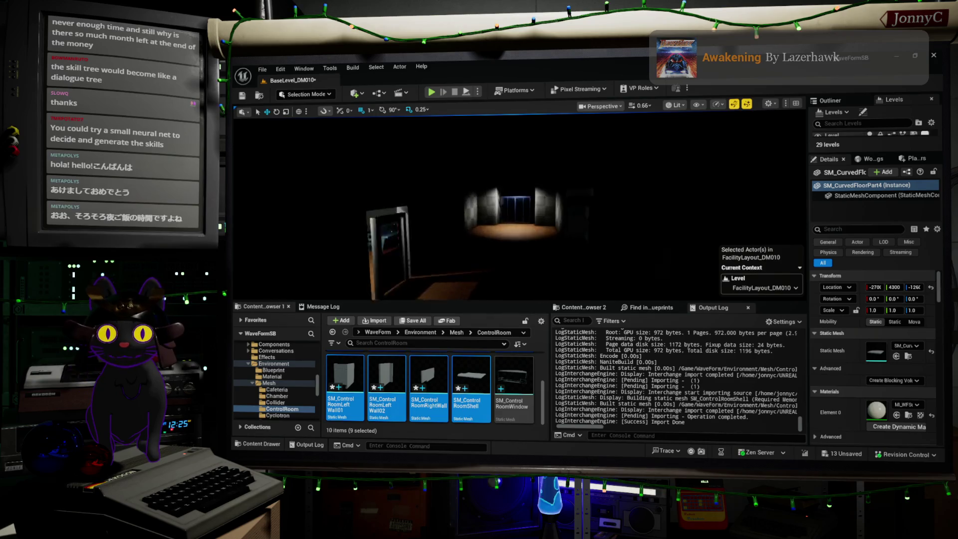
pyautogui.press('w')
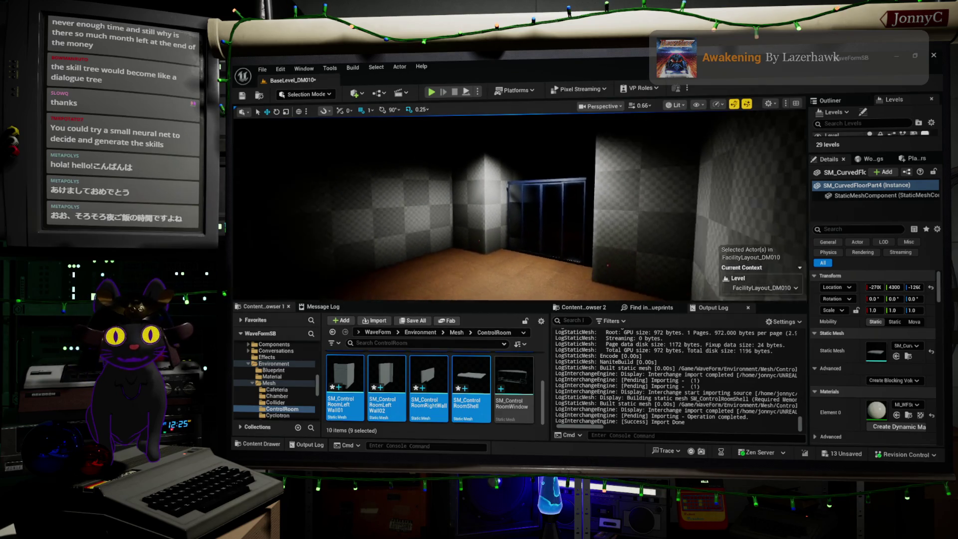
pyautogui.press('w')
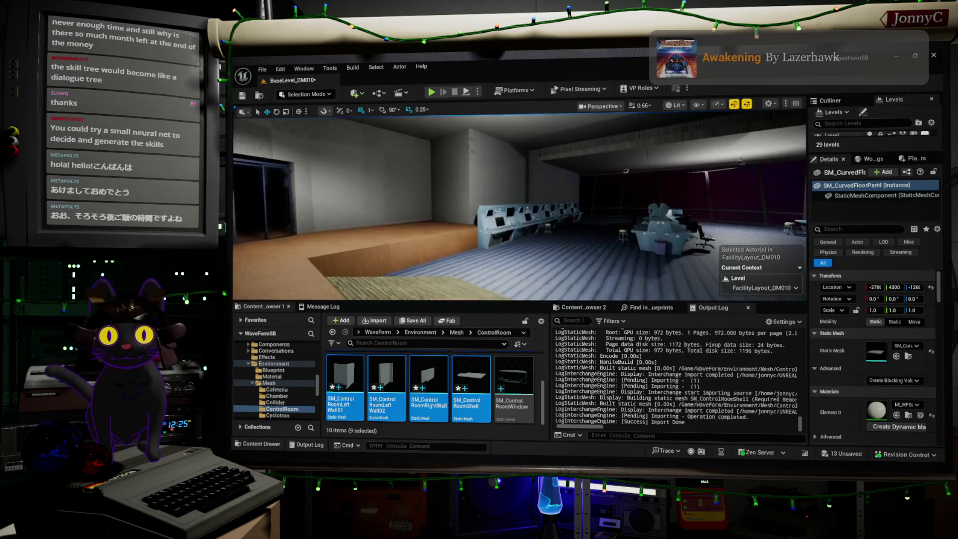
pyautogui.press('w')
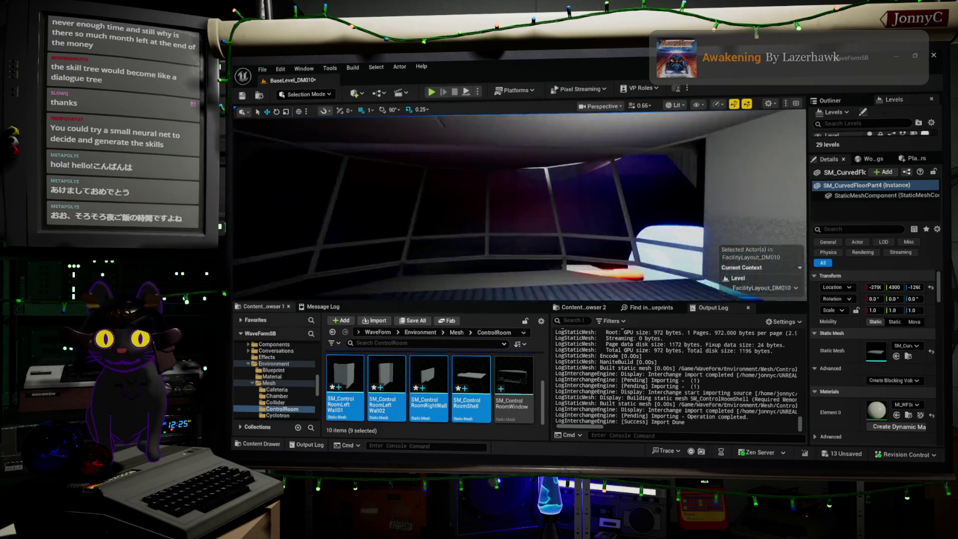
pyautogui.press('w')
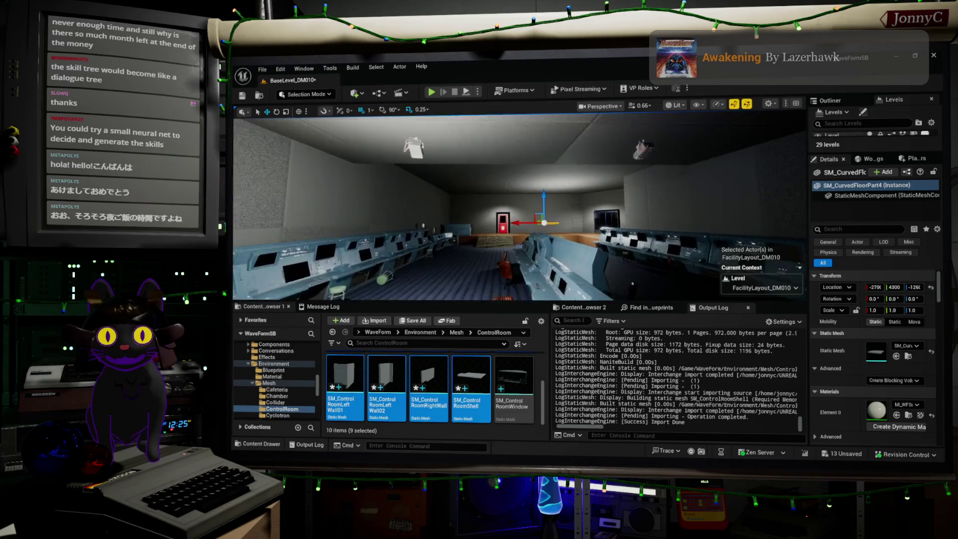
pyautogui.press('w')
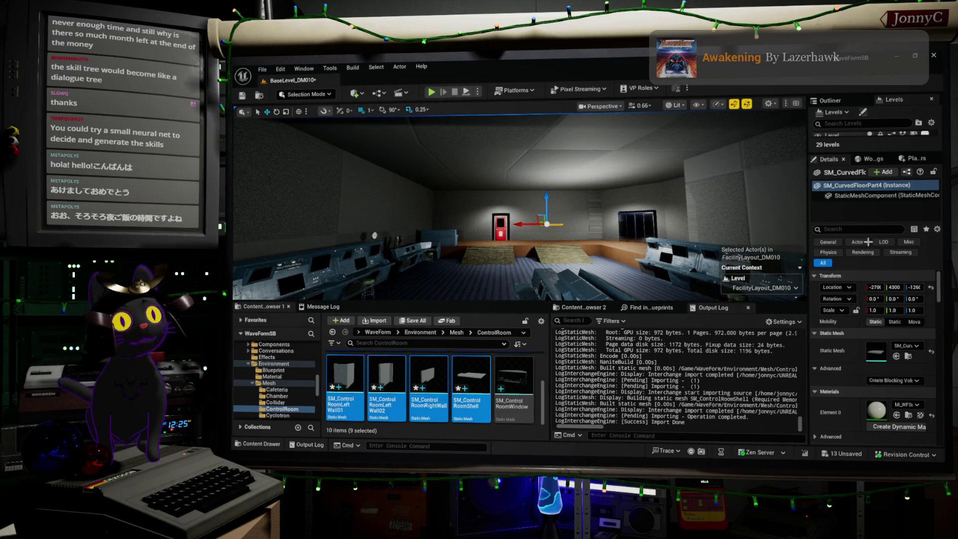